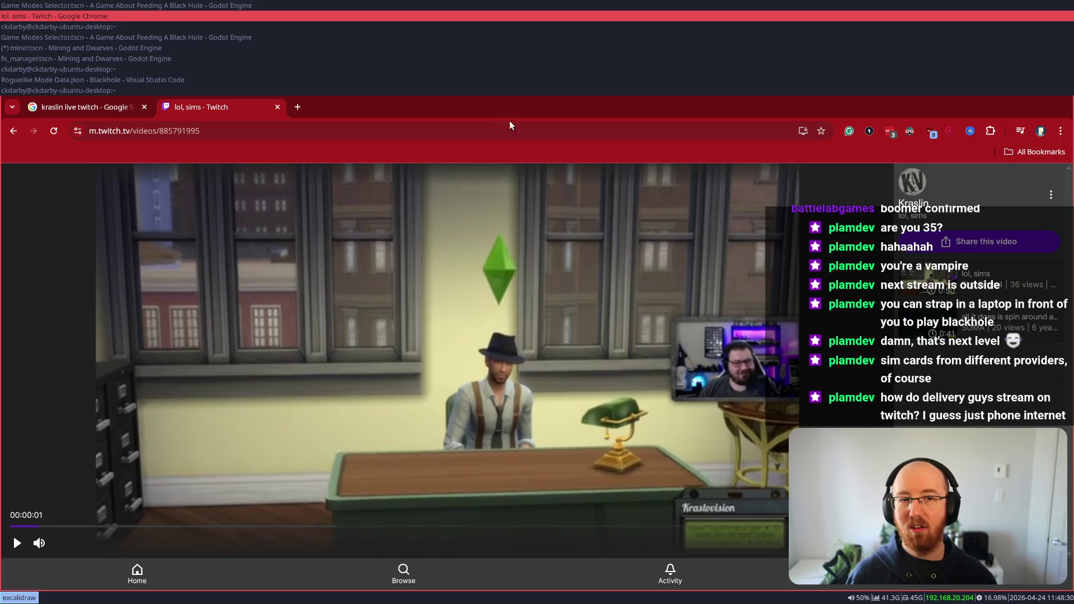
Close the streamer's Sims video tab, briefly switching to Godot and back to the browser
left_click_drag(929, 204, 897, 205)
middle_click(224, 115)
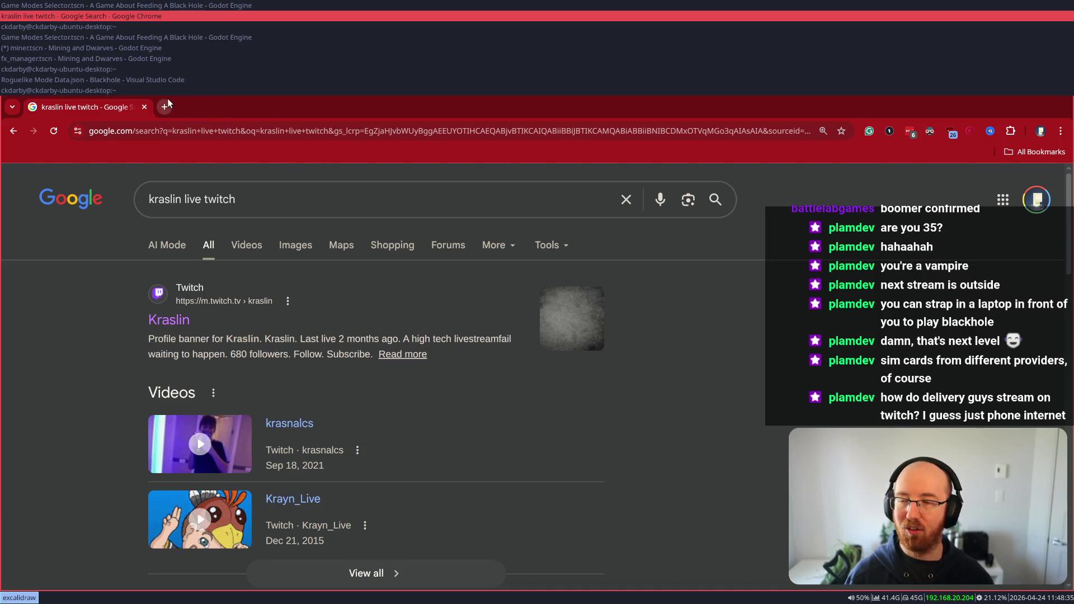
key("alt+Tab")
key("alt+Tab")
key("alt+Tab")
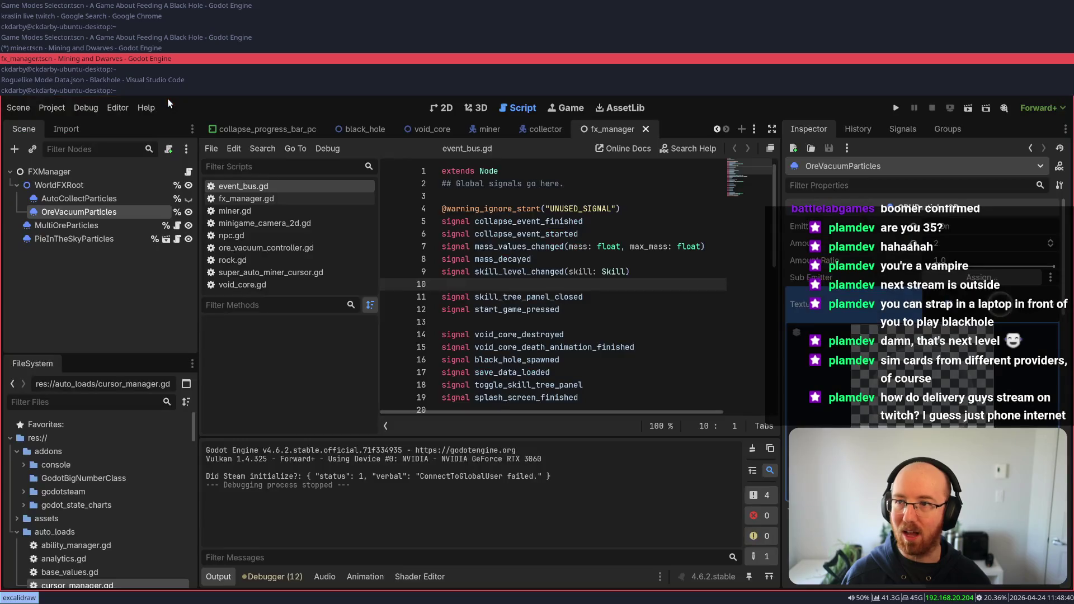
key("alt+shift+Tab")
key("alt+shift+Tab")
key("alt+shift+Tab")
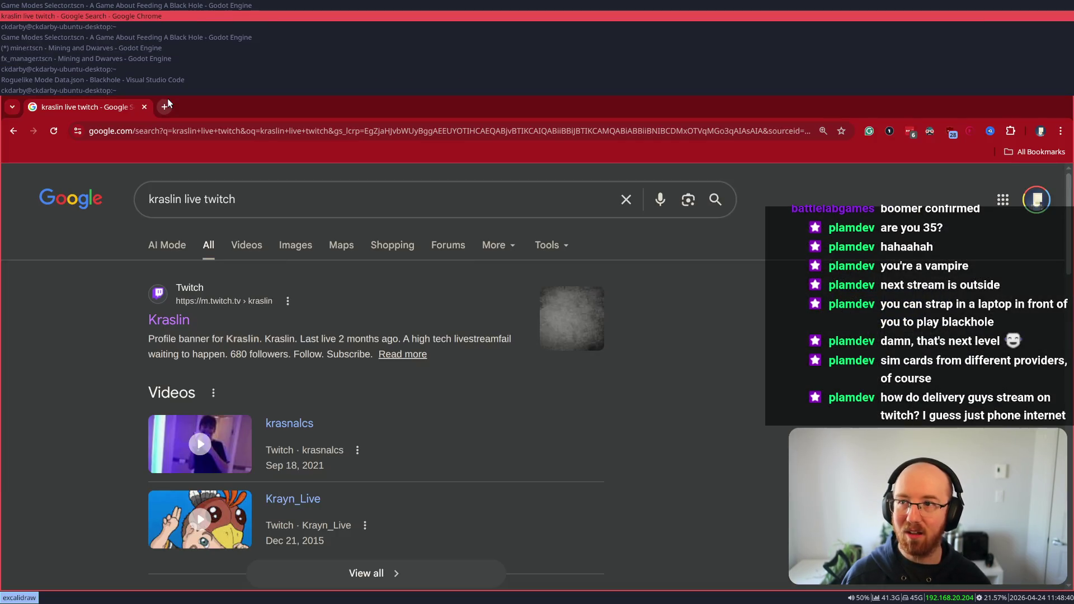
Load twitch.tv in a new tab and show the account menu
left_click(168, 102)
type("twitch")
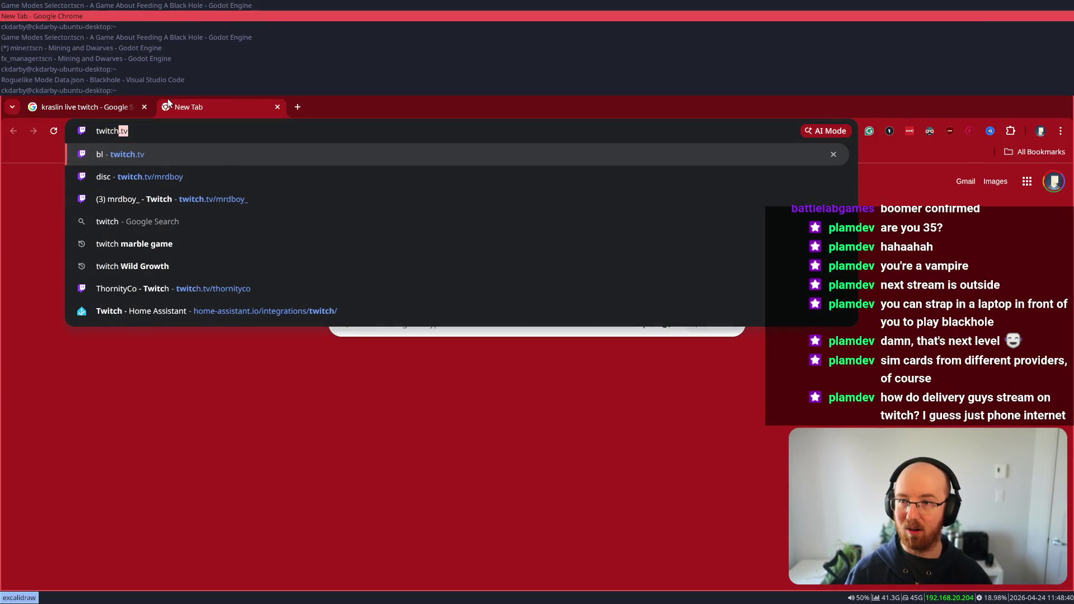
key("Return")
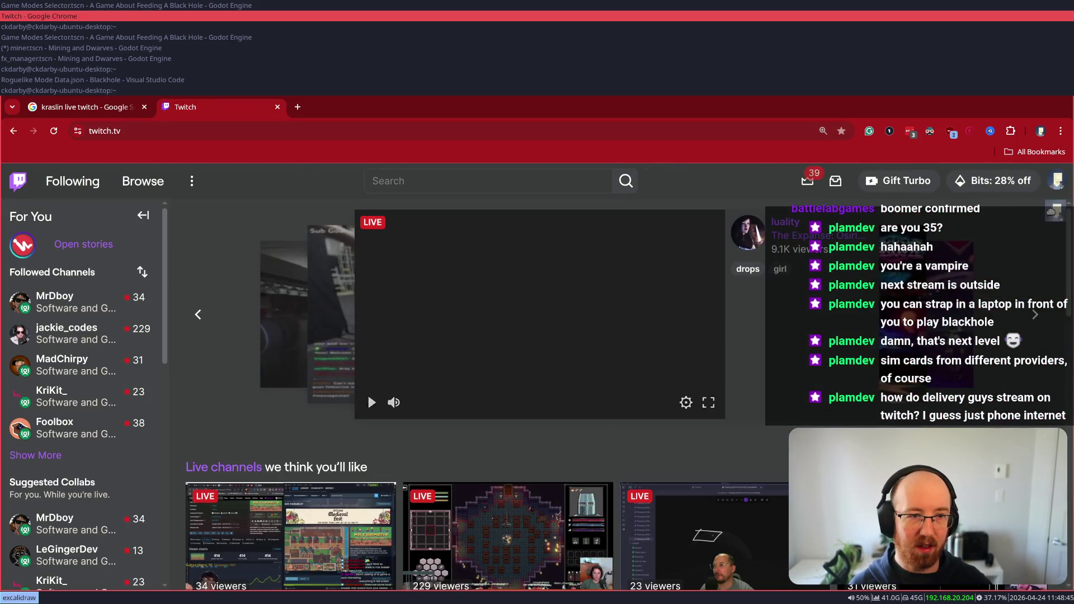
left_click(1057, 188)
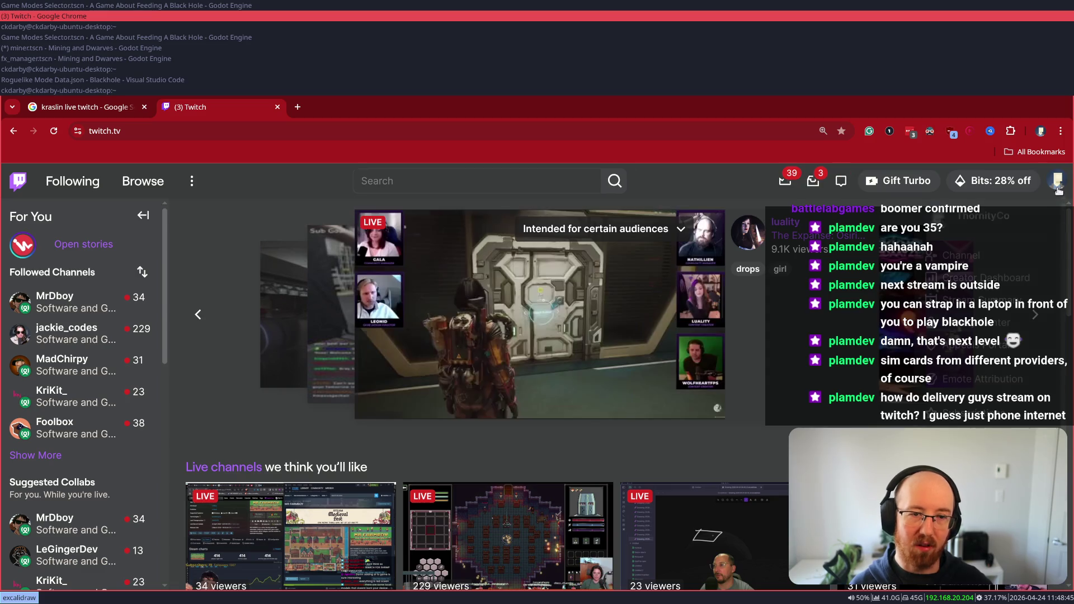
In the creator dashboard's Stream Manager, send '/shoutout kraslin' in the stream chat
left_click(1004, 279)
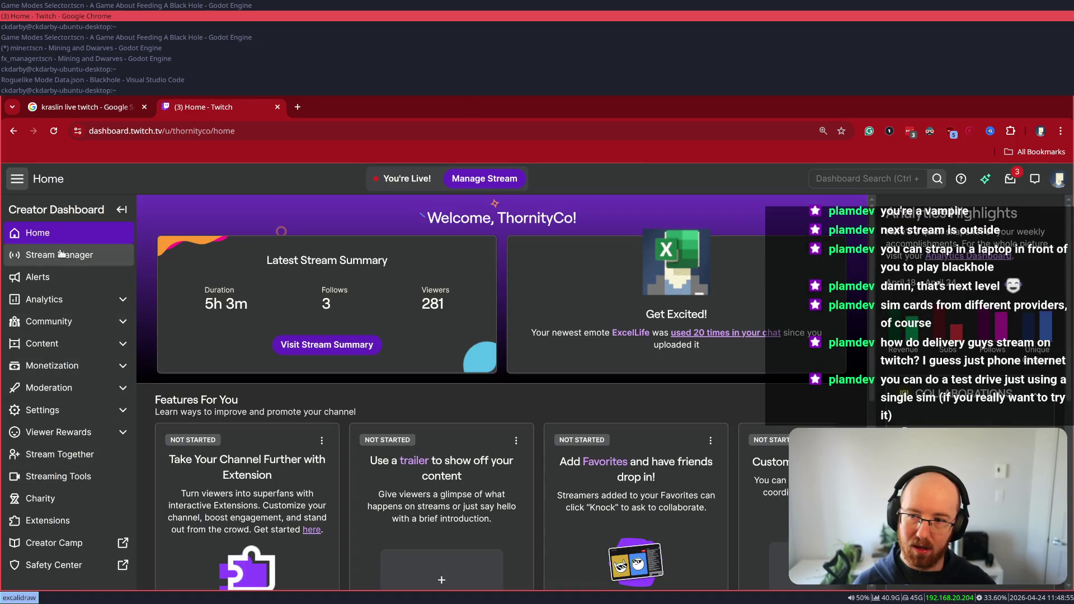
left_click(62, 254)
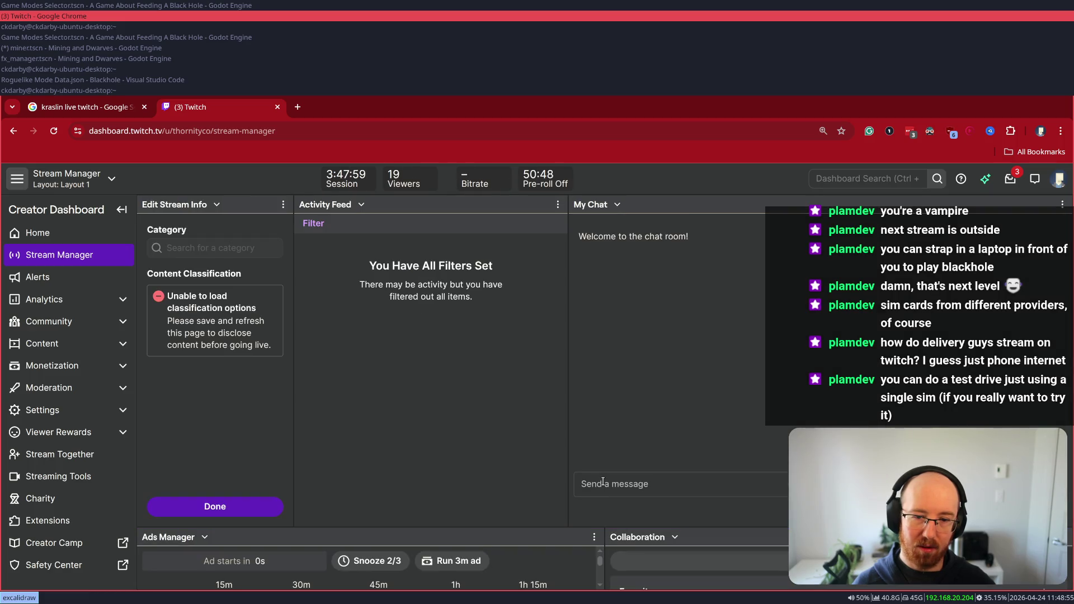
left_click(640, 491)
type("/s")
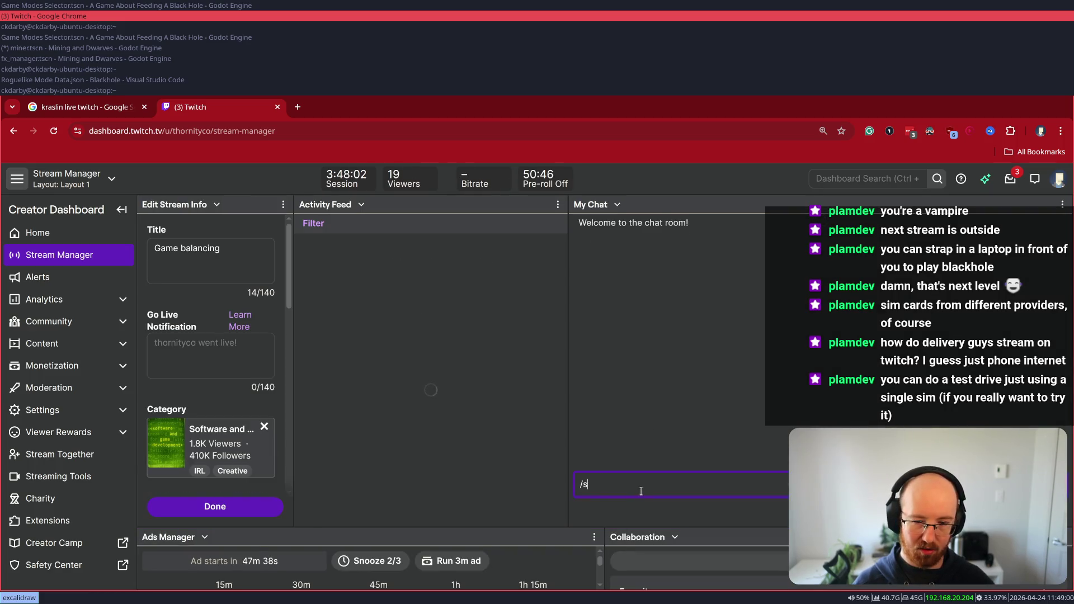
type("houtout kraslin")
key("Return")
key("ctrl+t")
Search Google for 'Kraslin twitch' and open the channel page, trimming /home from its address
type("Kraslin twitch")
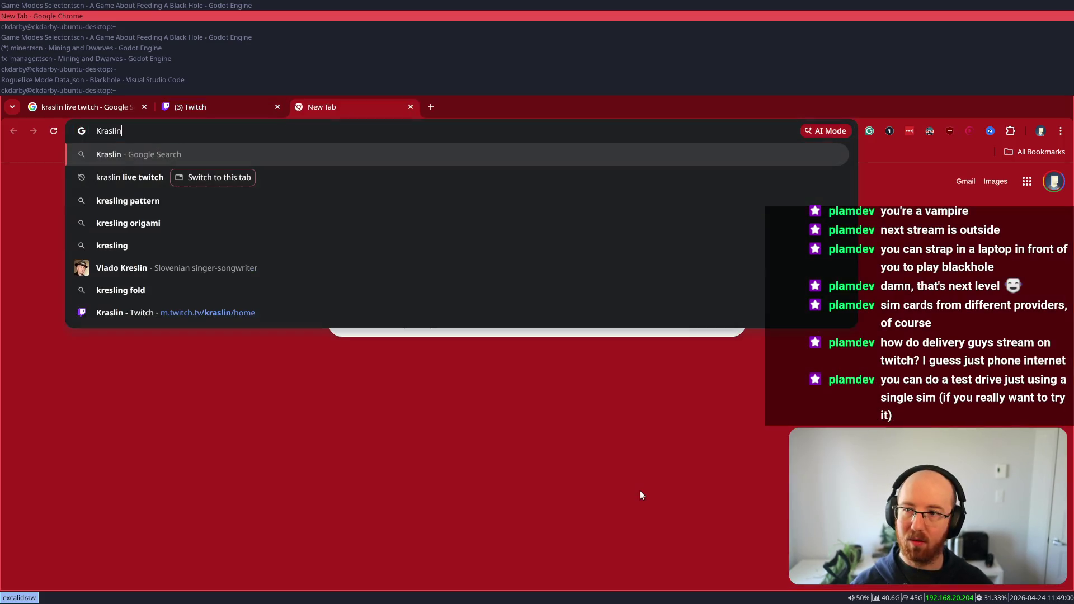
key("Return")
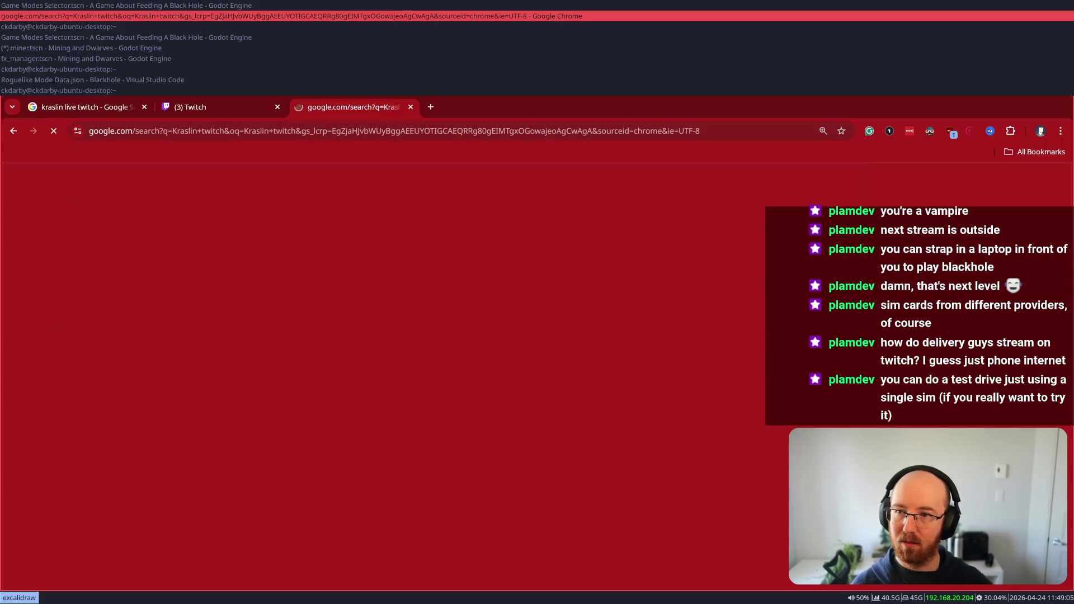
left_click(169, 320)
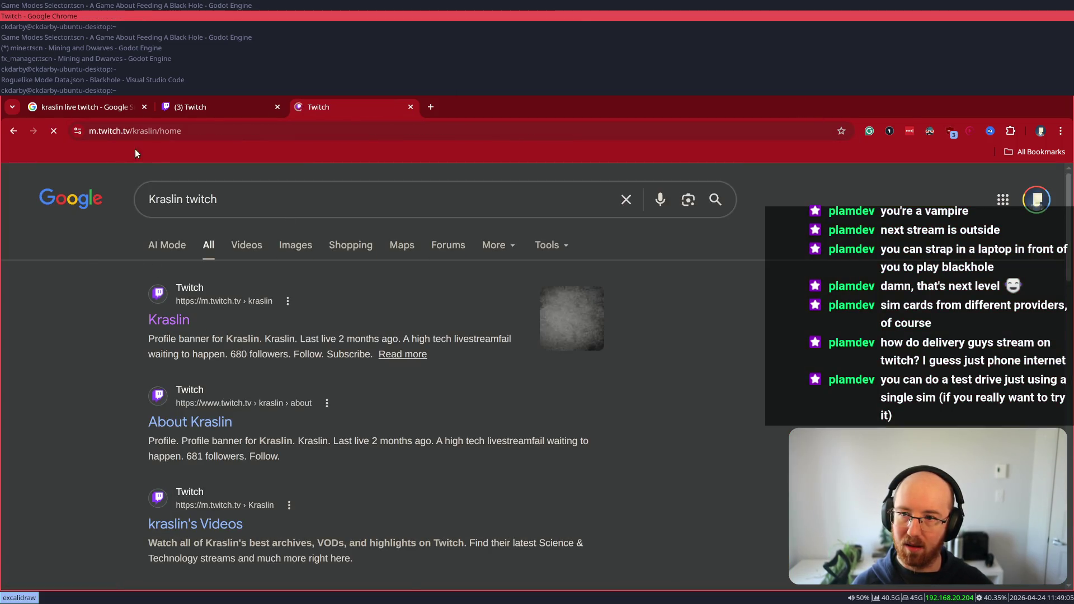
left_click_drag(185, 131, 209, 130)
key("BackSpace")
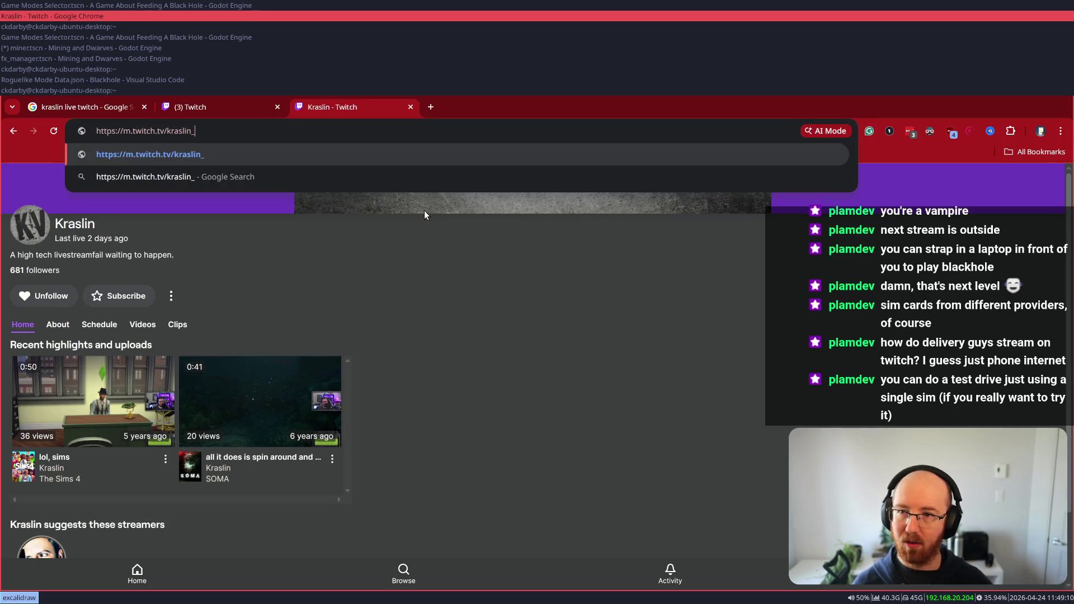
key("Escape")
Close the channel page and Twitch dashboard tabs, leaving the search results
key("ctrl+w")
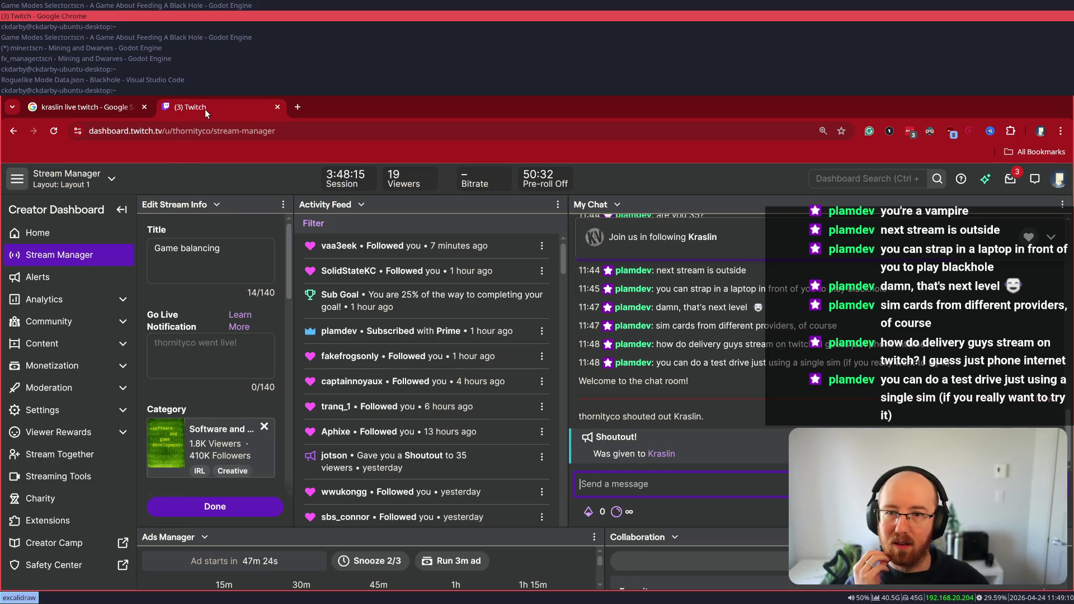
left_click(277, 107)
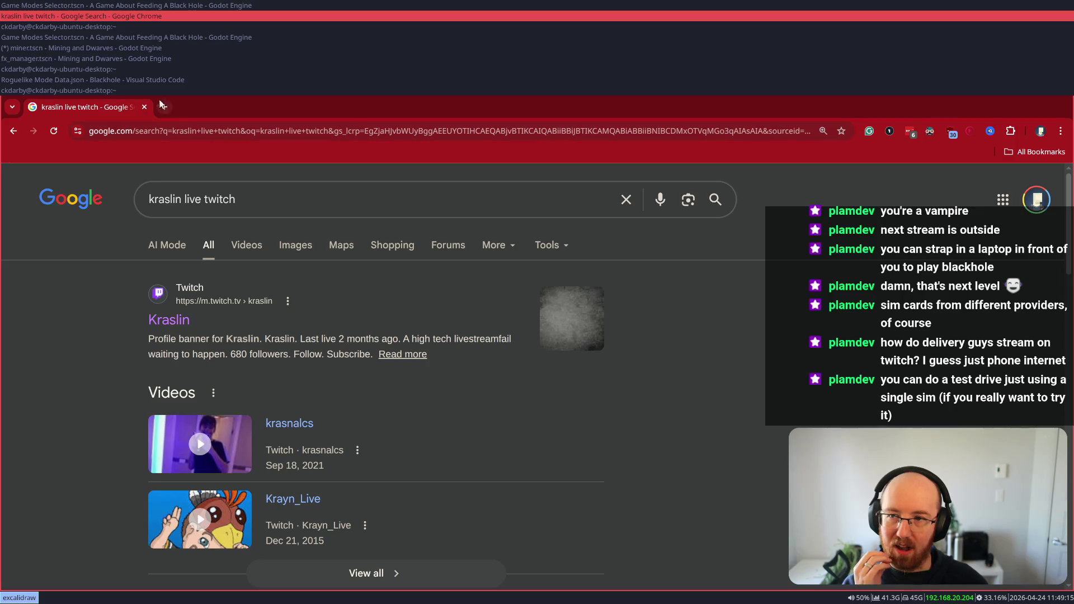
left_click(144, 108)
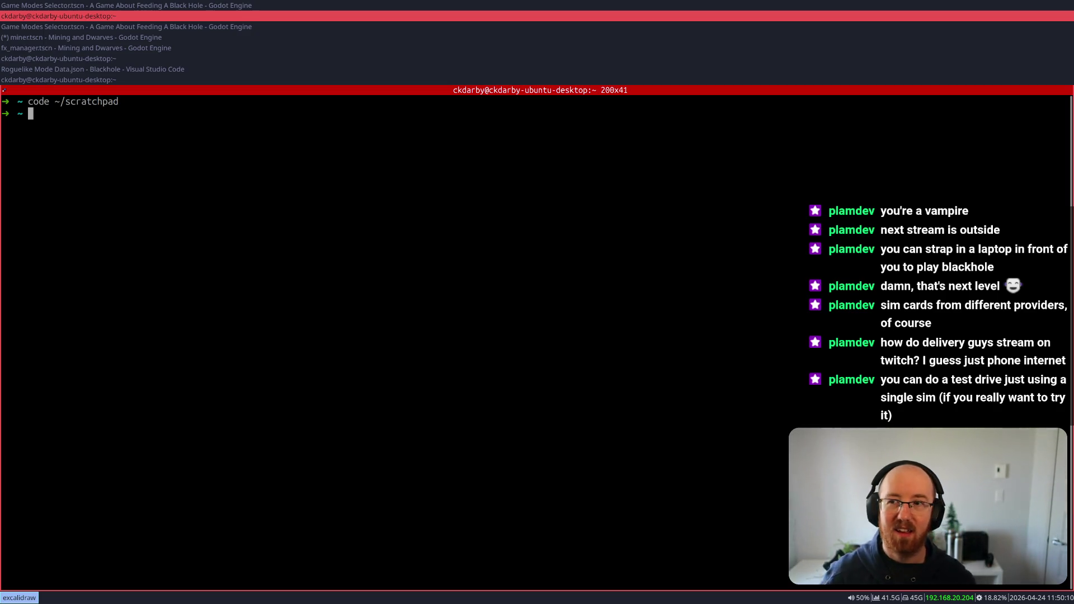
Close the terminal window with Ctrl+D
key("ctrl+d")
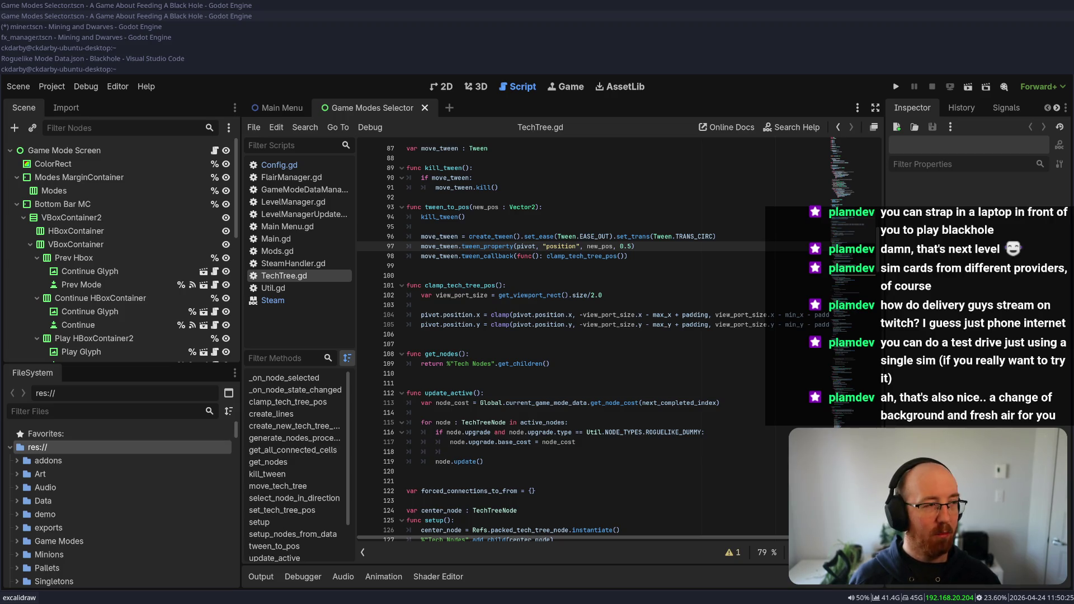
Bring the Chrome window with the ubiquiti search results up beside the Godot editor
key("alt+Tab")
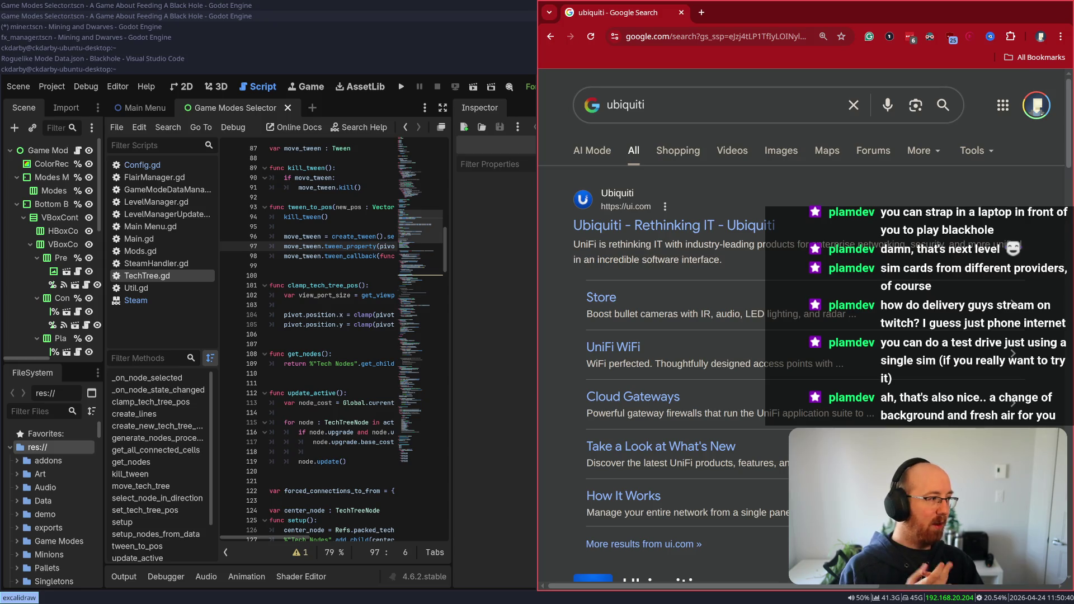
Open the UniFi homepage from the ubiquiti results and start a new browser tab
left_click(683, 224)
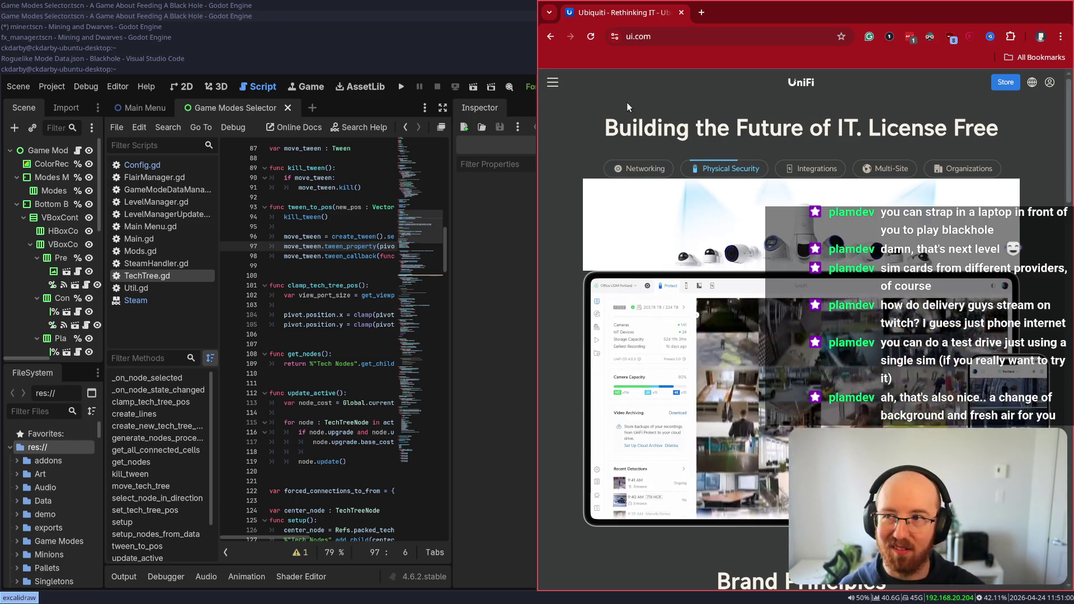
key("ctrl+t")
Load excalidraw.com and draw a large rectangle on an empty area of the canvas
type("exca")
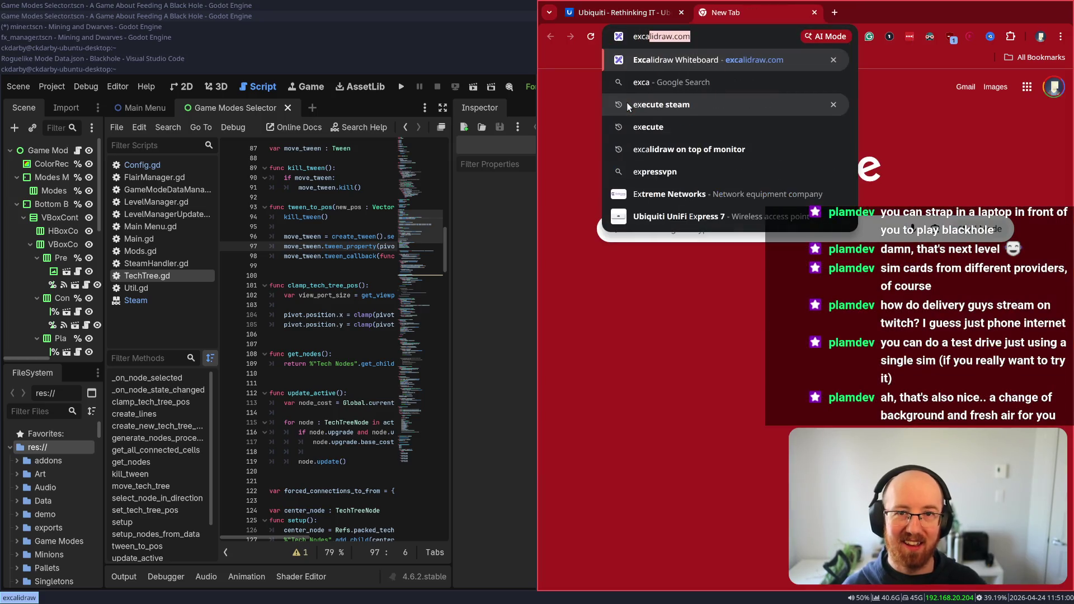
key("Return")
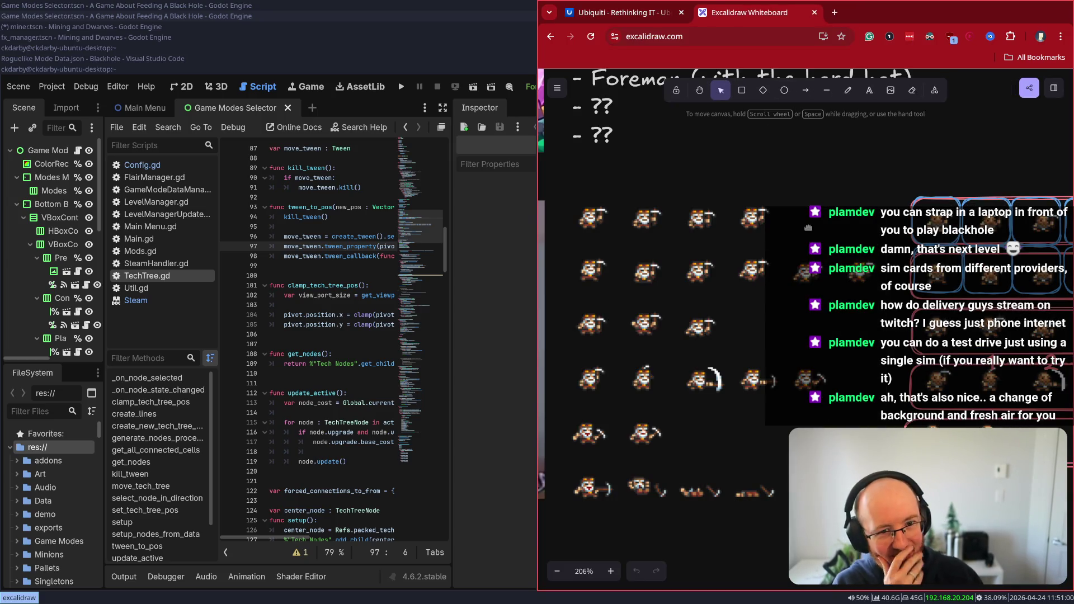
scroll(815, 224, "down", 10)
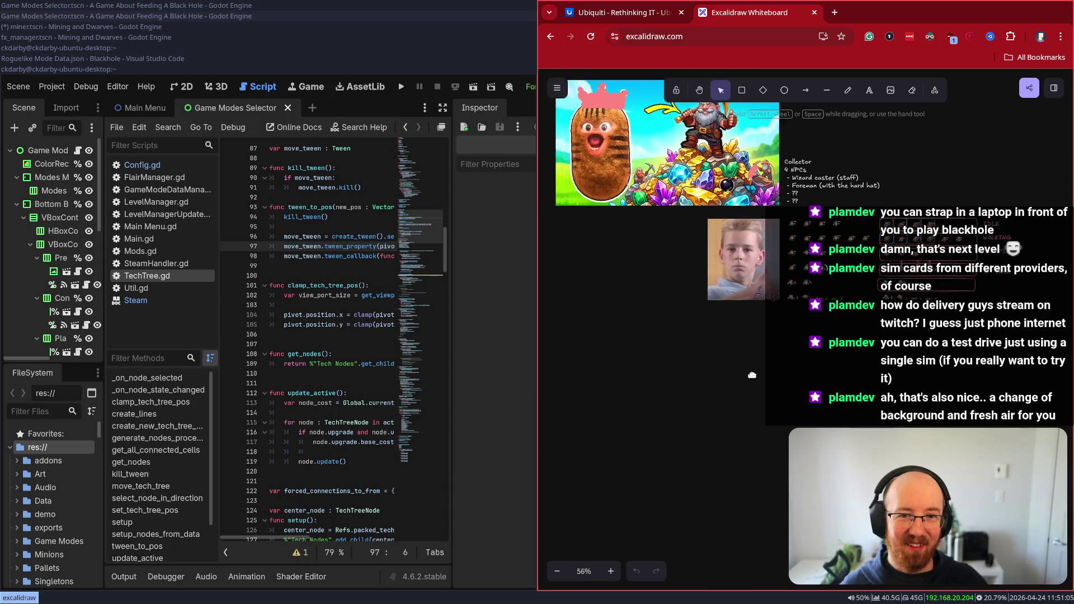
left_click(741, 90)
left_click_drag(649, 159, 920, 489)
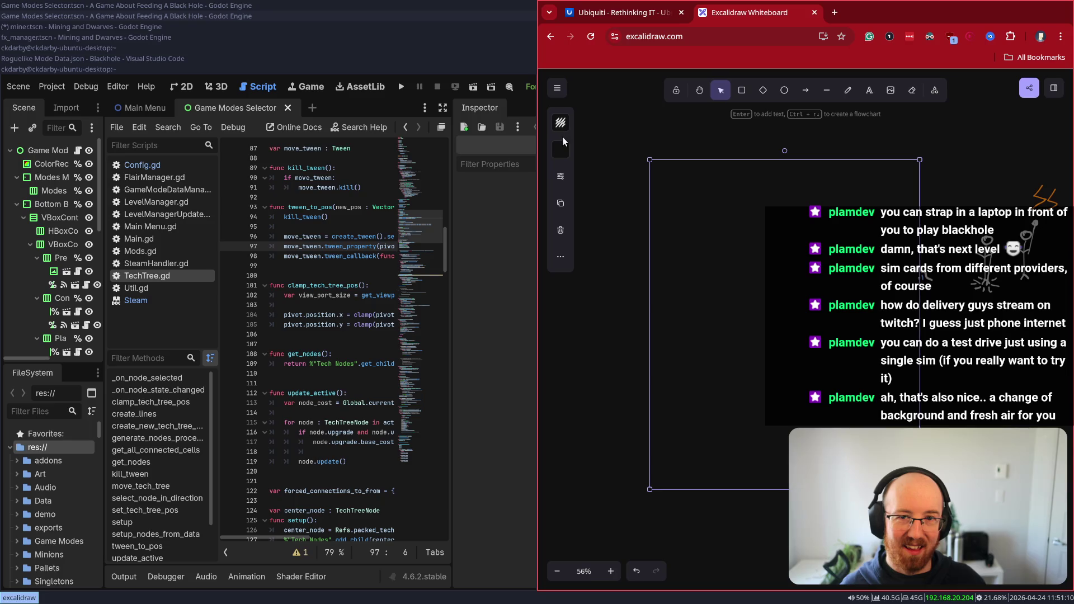
Fill the rectangle dark blue and give it a green outline
left_click(560, 149)
left_click(625, 196)
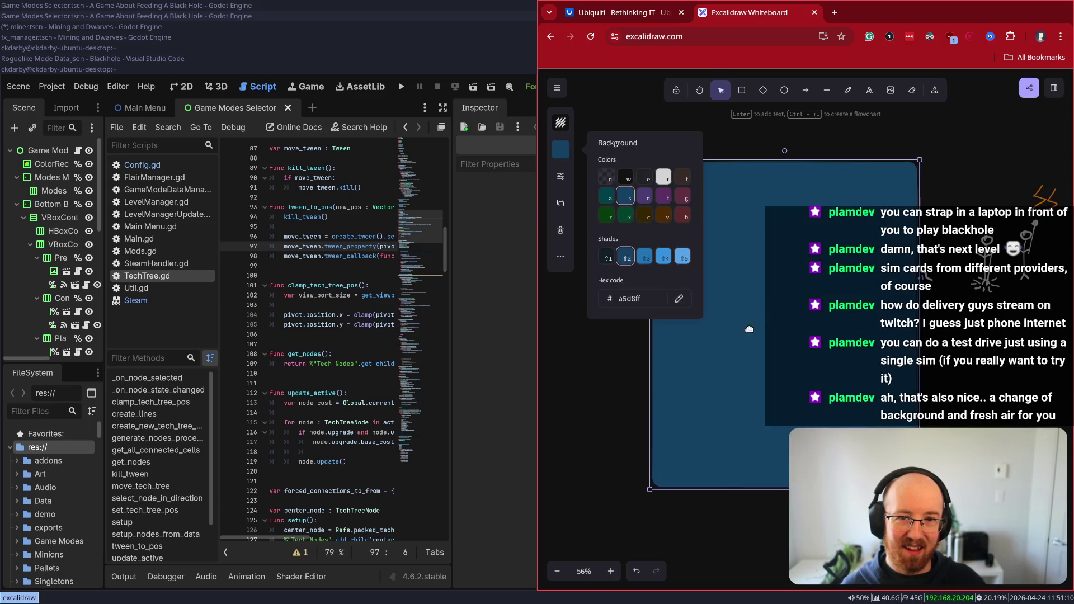
left_click(561, 121)
left_click(606, 150)
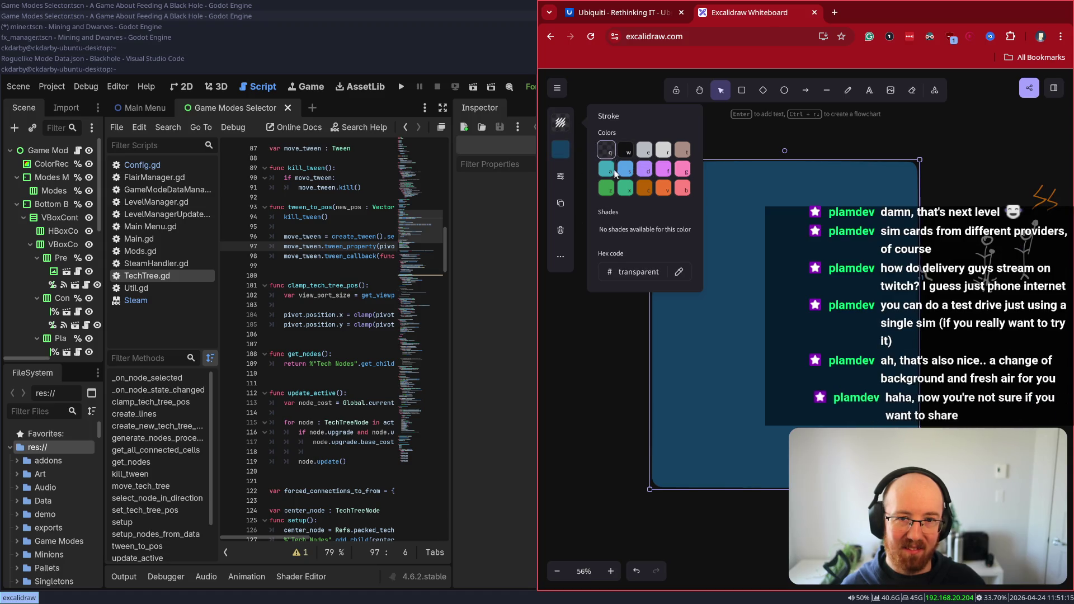
left_click(626, 186)
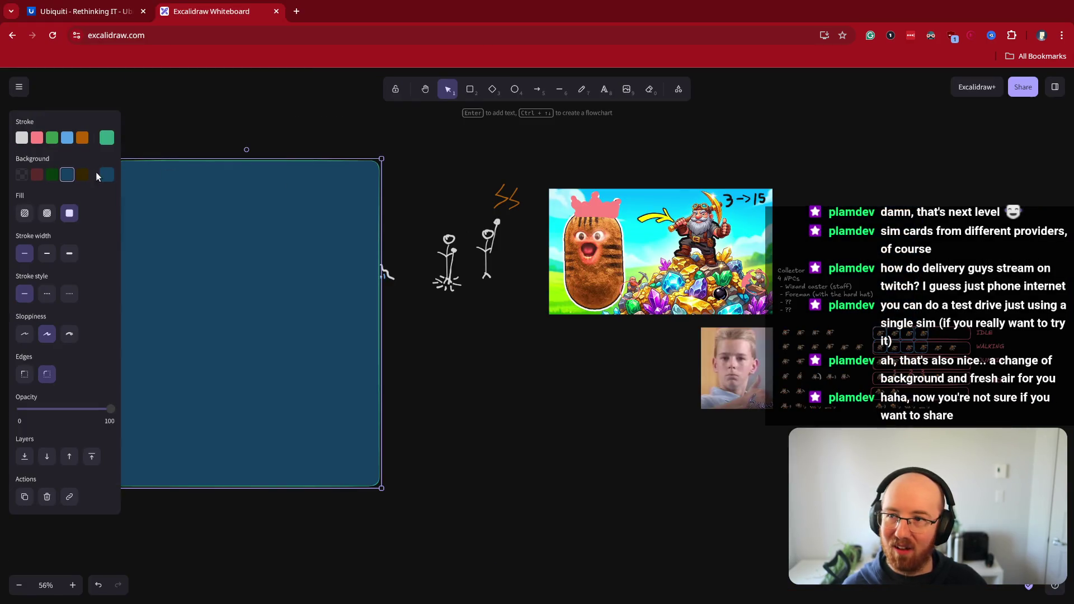
Make the tall frame's outline blue and remove its hatched fill
left_click(67, 137)
scroll(540, 476, "left", 4)
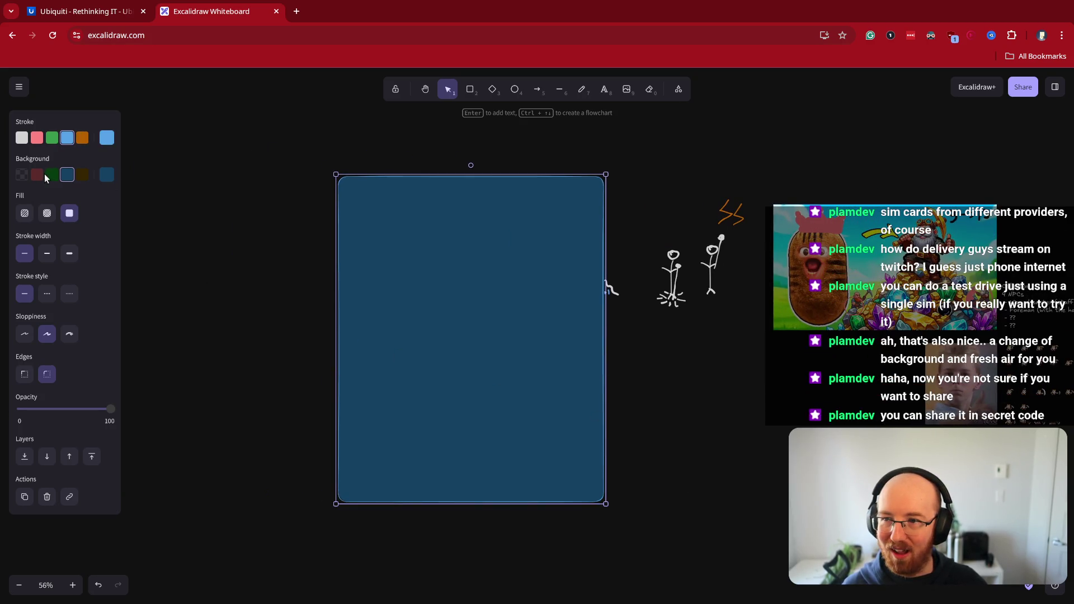
left_click(28, 220)
scroll(532, 369, "up", 3)
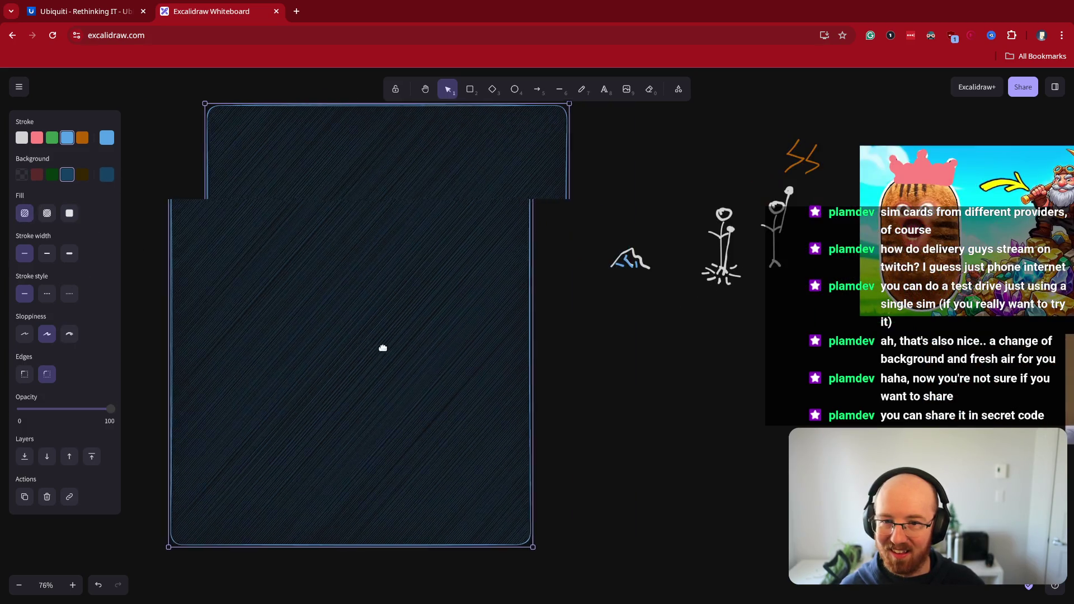
scroll(610, 426, "left", 3)
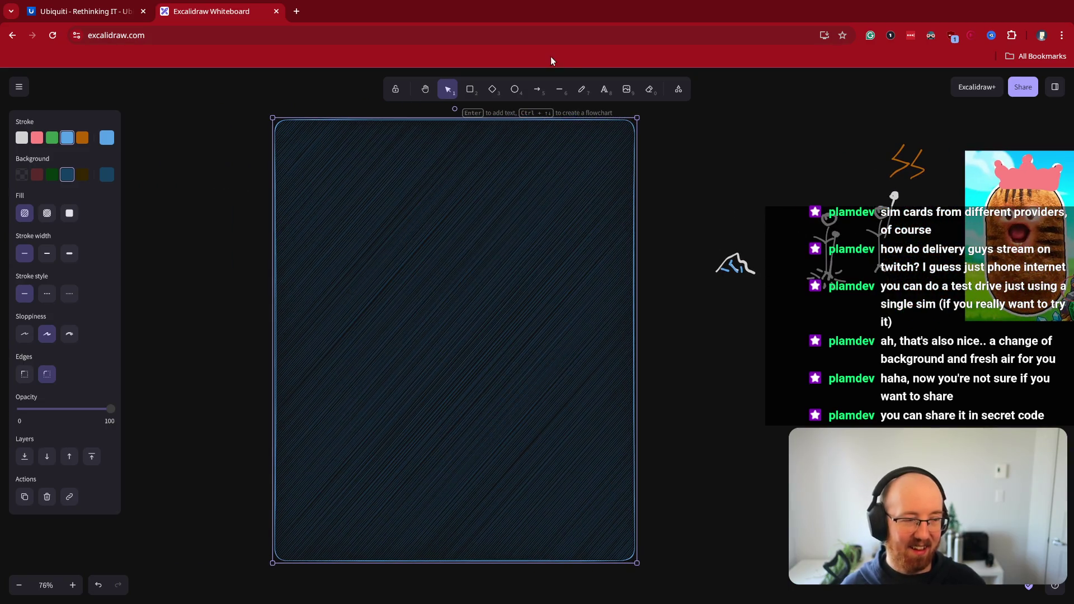
left_click(22, 174)
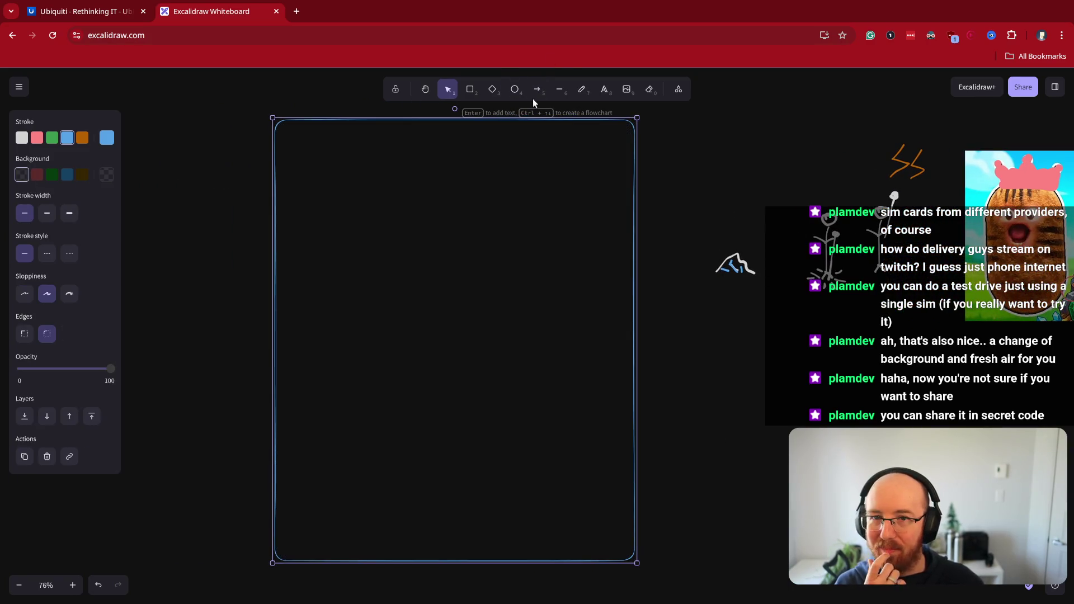
Draw a white rounded bar inside the upper part of the frame
left_click(559, 90)
left_click(582, 89)
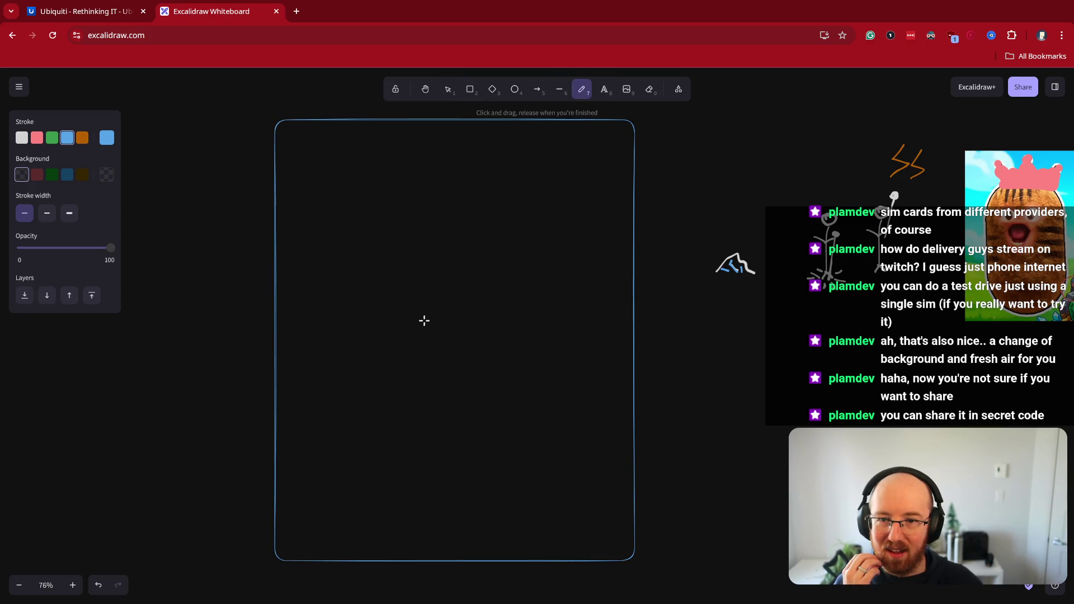
left_click_drag(313, 239, 315, 189)
key("ctrl+z")
left_click(22, 137)
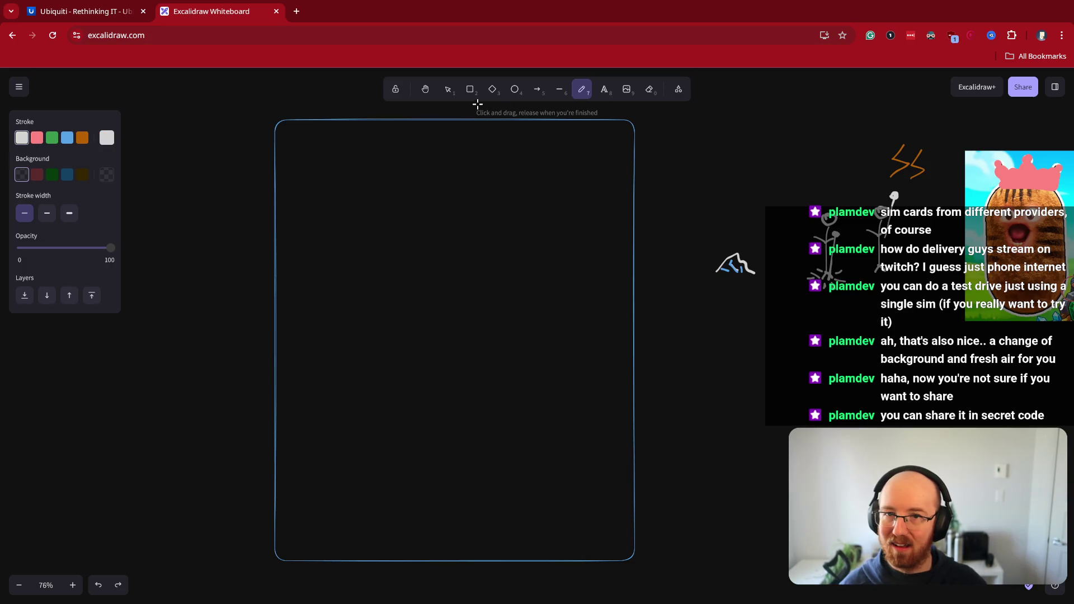
left_click(470, 90)
mouse_move(331, 218)
left_mouse_down()
mouse_move(628, 278)
mouse_move(609, 266)
left_mouse_up()
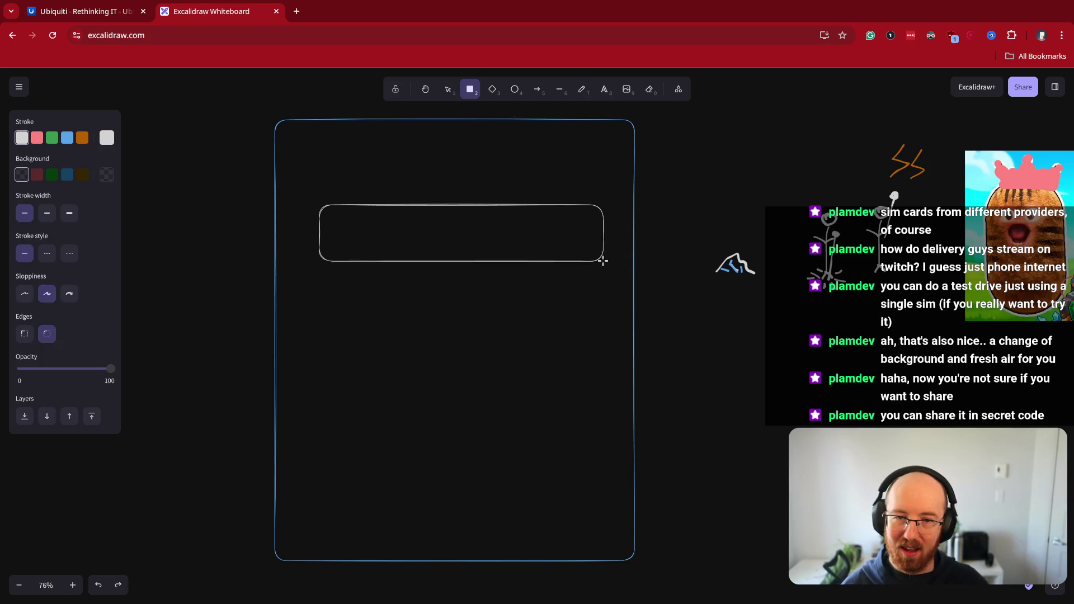
Move the bar to the frame's bottom and pencil a divider and dot inside it
left_click_drag(558, 242, 551, 484)
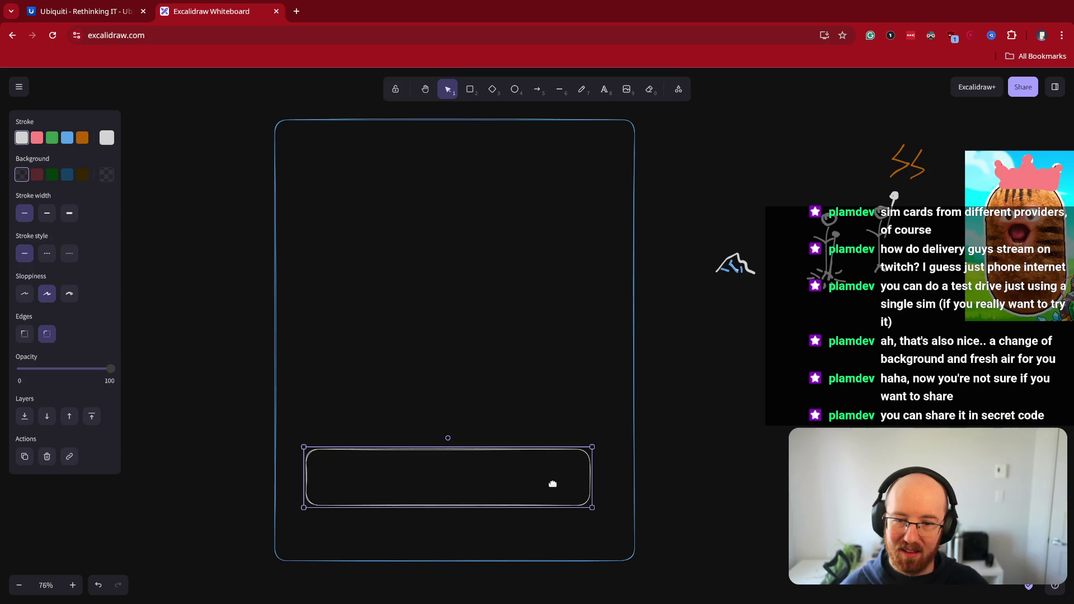
left_click(556, 427)
left_click(581, 89)
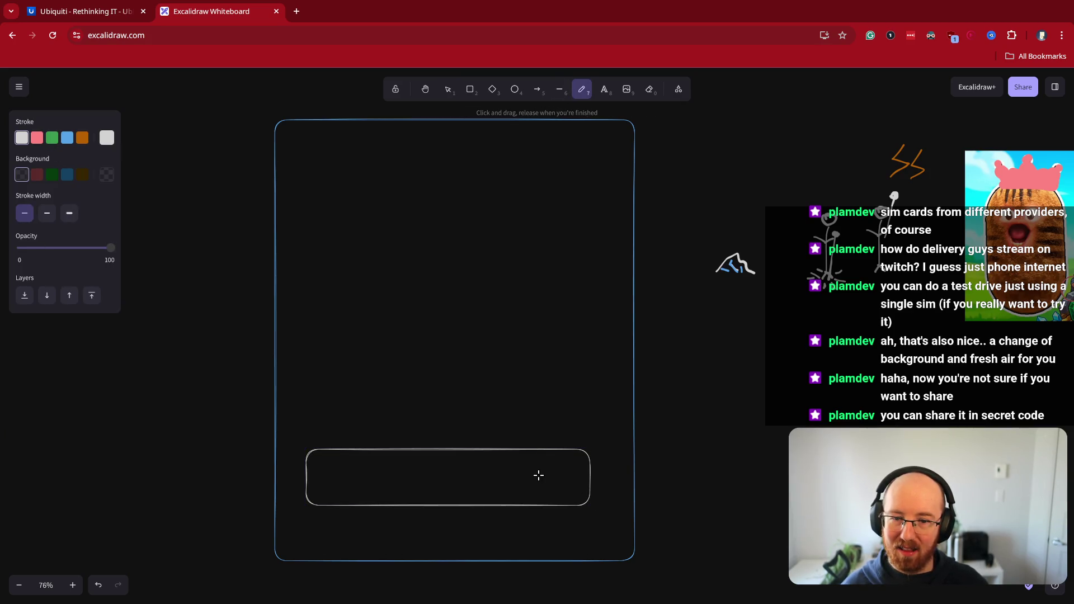
left_click_drag(536, 451, 539, 501)
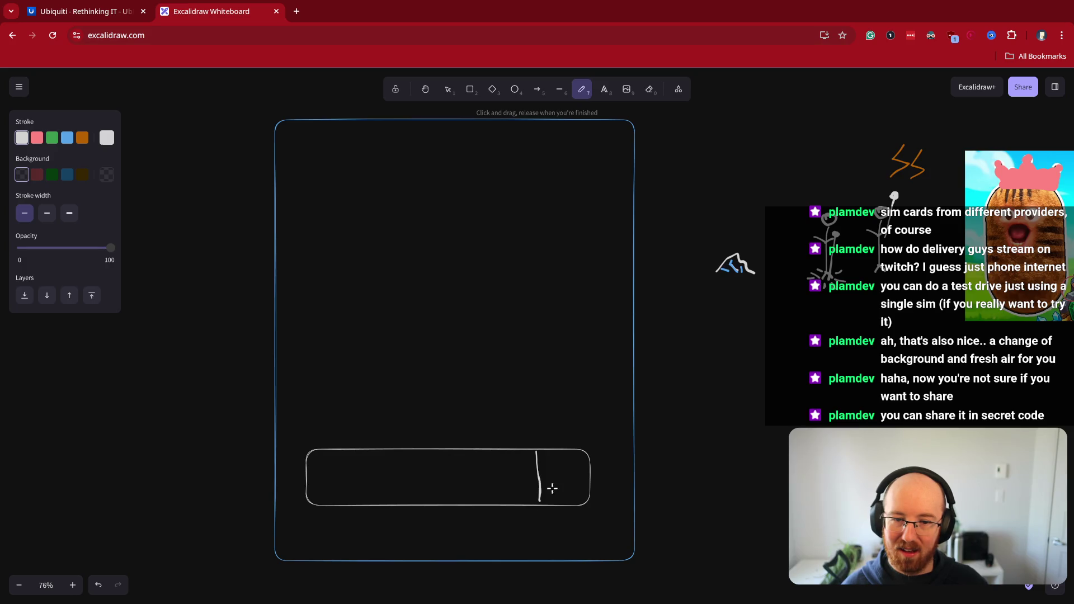
left_click(560, 467)
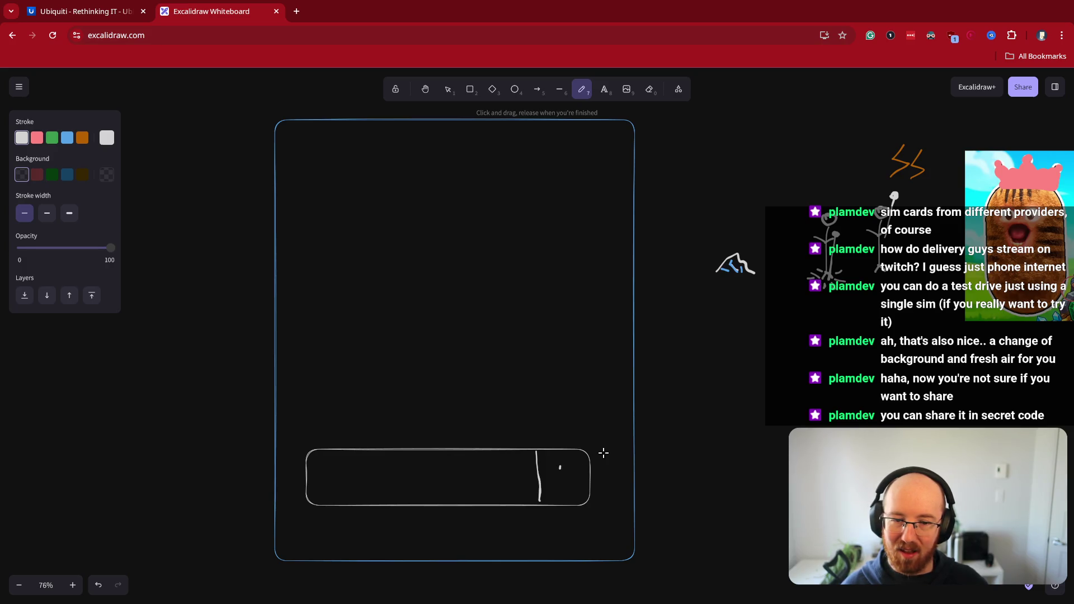
Draw two more rounded boxes stacked above the bottom bar
left_click(468, 89)
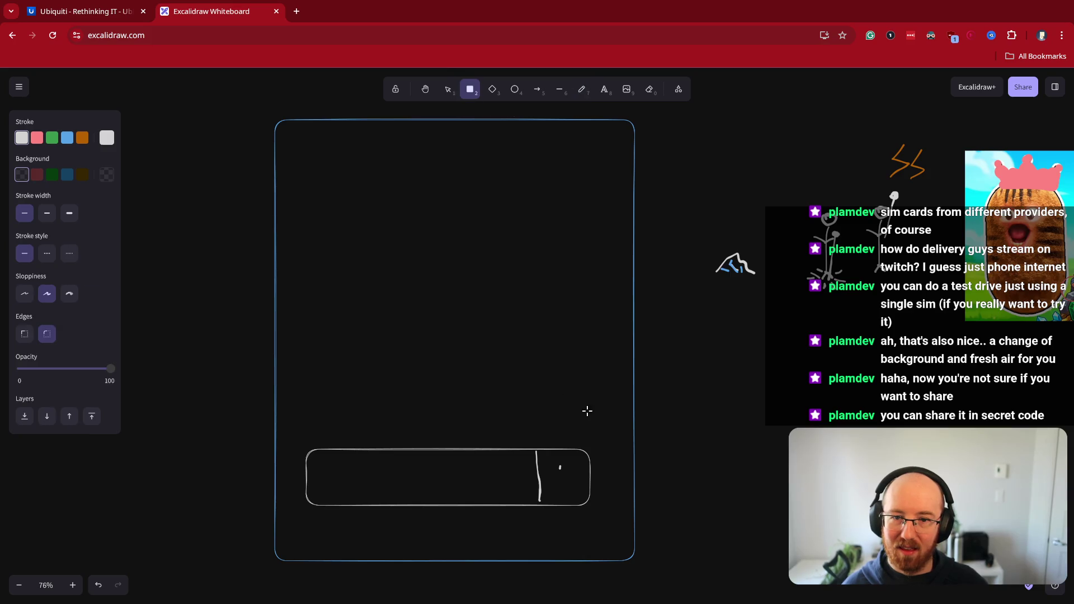
mouse_move(588, 366)
left_mouse_down()
mouse_move(391, 292)
mouse_move(310, 315)
left_mouse_up()
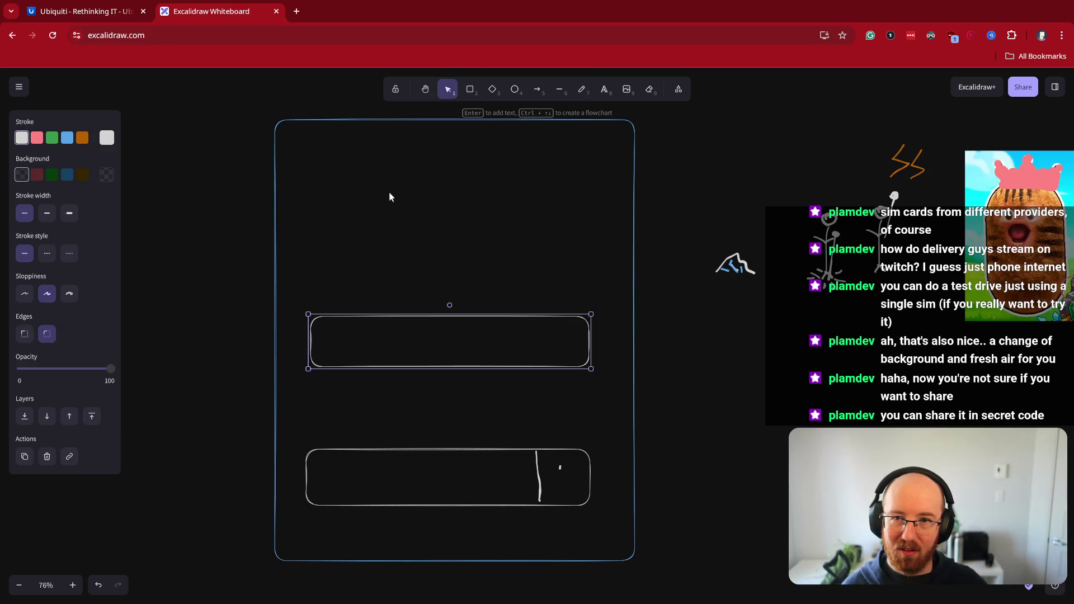
left_click(469, 90)
left_click_drag(304, 255, 582, 221)
Select the older doodles and image and move them off to the right
scroll(820, 385, "down", 3)
mouse_move(821, 385)
left_mouse_down()
mouse_move(616, 446)
mouse_move(470, 415)
left_mouse_up()
mouse_move(412, 106)
left_mouse_down()
mouse_move(1032, 462)
mouse_move(1062, 531)
left_mouse_up()
mouse_move(688, 286)
left_mouse_down()
mouse_move(985, 424)
mouse_move(1048, 333)
left_mouse_up()
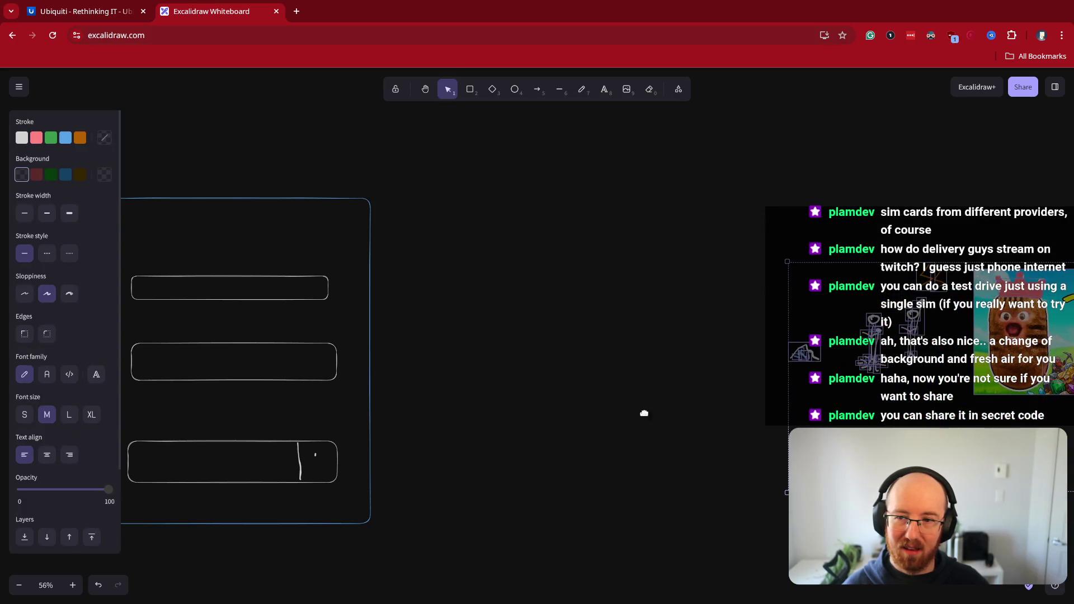
left_click(385, 408)
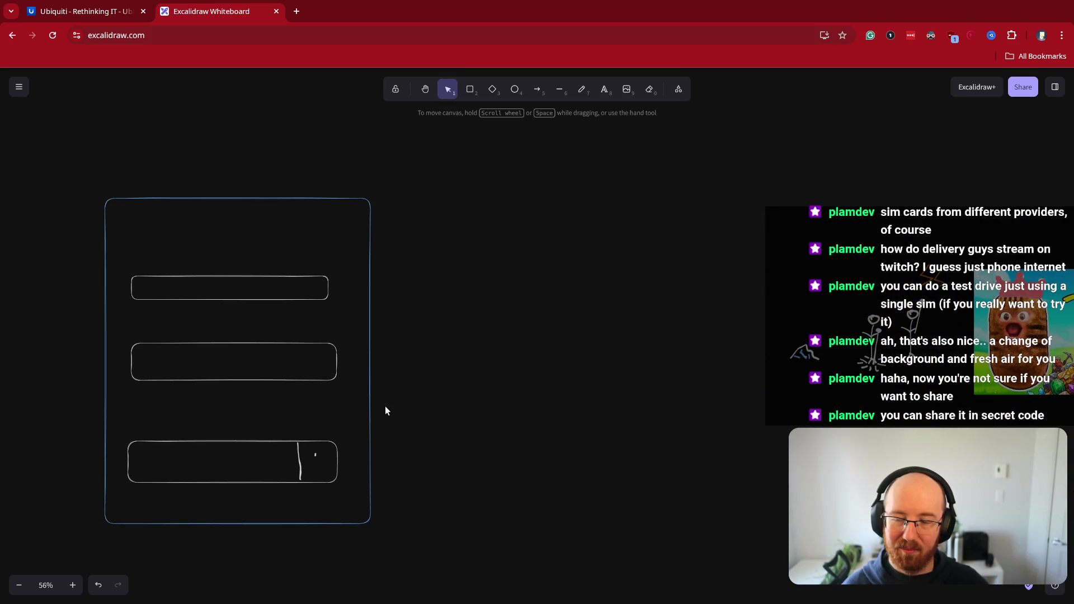
Draw an arrow from the bottom box up past the frame's top and bend it into a curve
left_click(540, 89)
left_click_drag(326, 458, 453, 148)
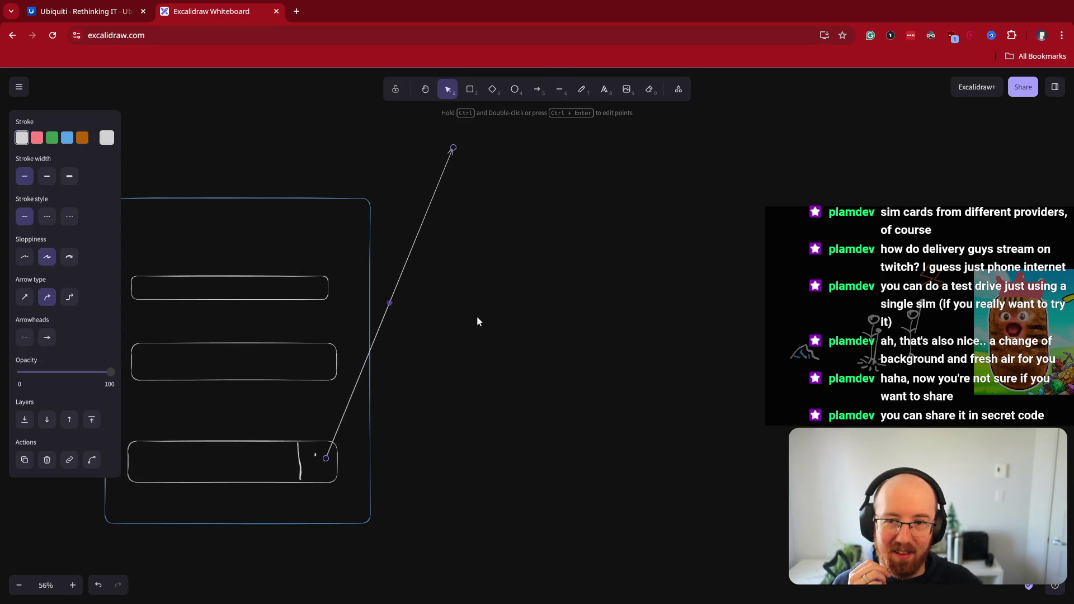
left_click_drag(390, 303, 445, 342)
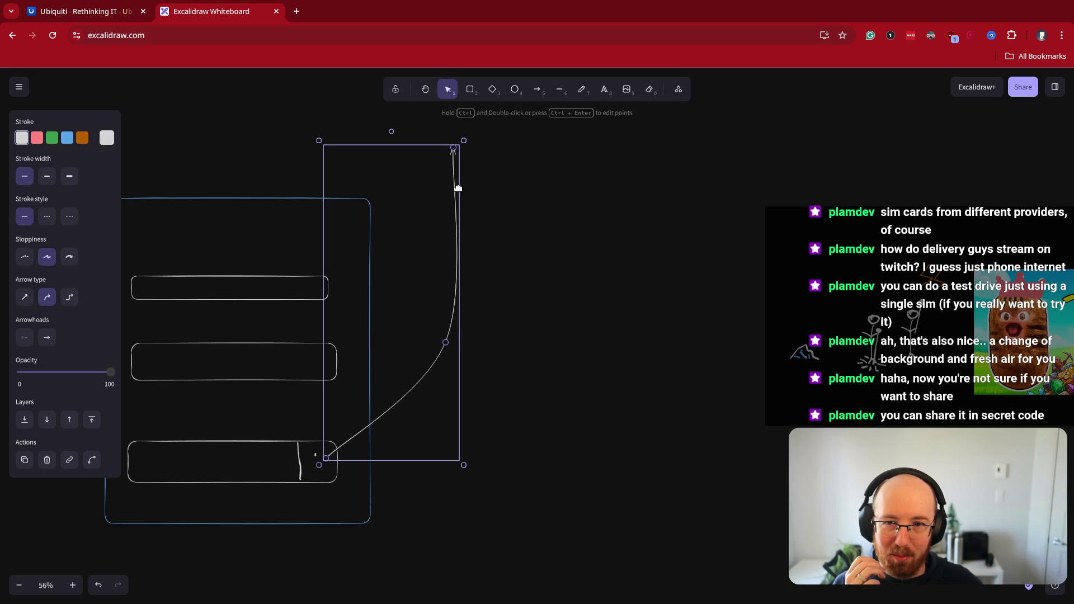
left_click(470, 368)
left_click_drag(575, 352, 615, 456)
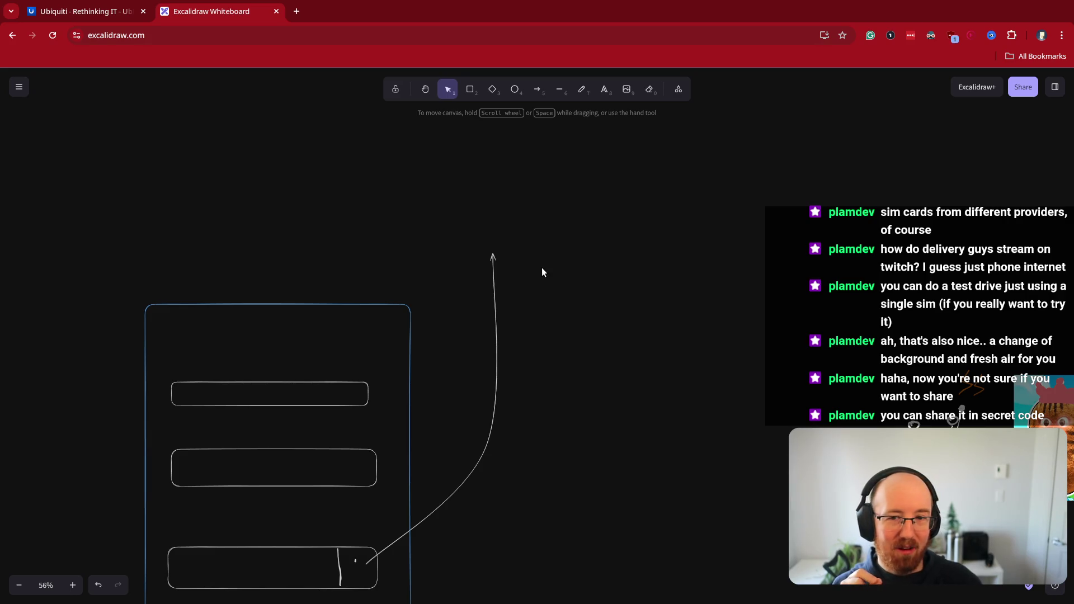
left_click(559, 90)
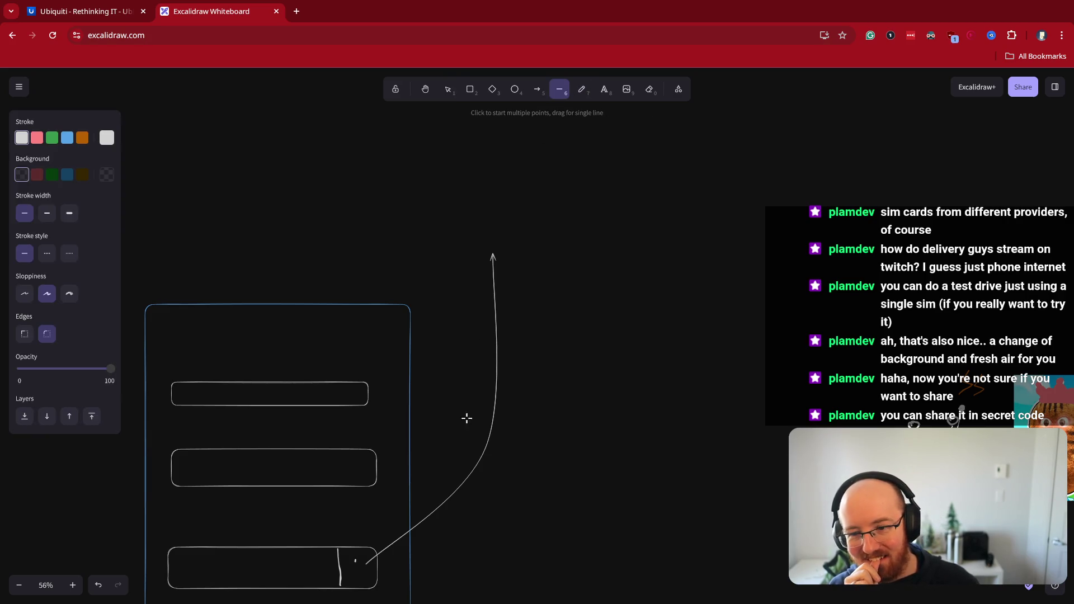
Draw a straight line from the bottom box's corner upward, with blue stroke and dark blue background
left_click_drag(366, 545, 489, 195)
left_click(67, 138)
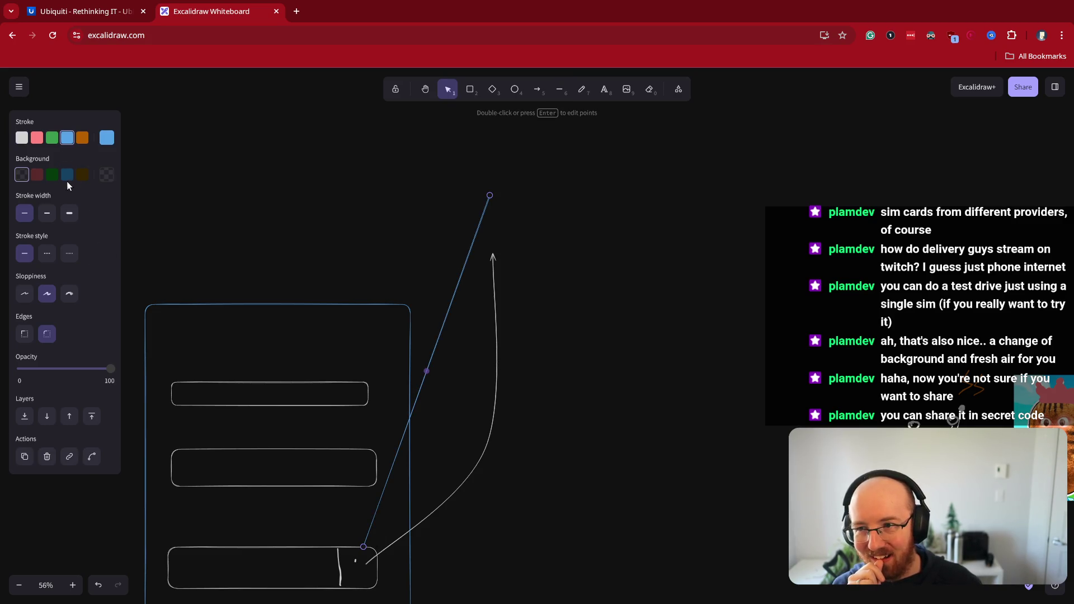
left_click(68, 176)
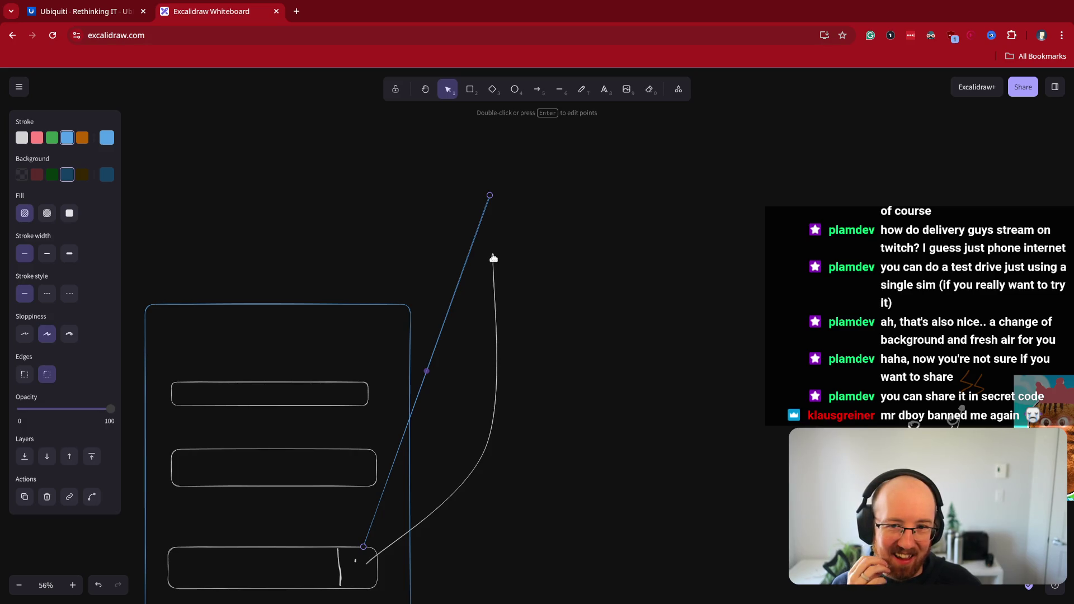
left_click(582, 90)
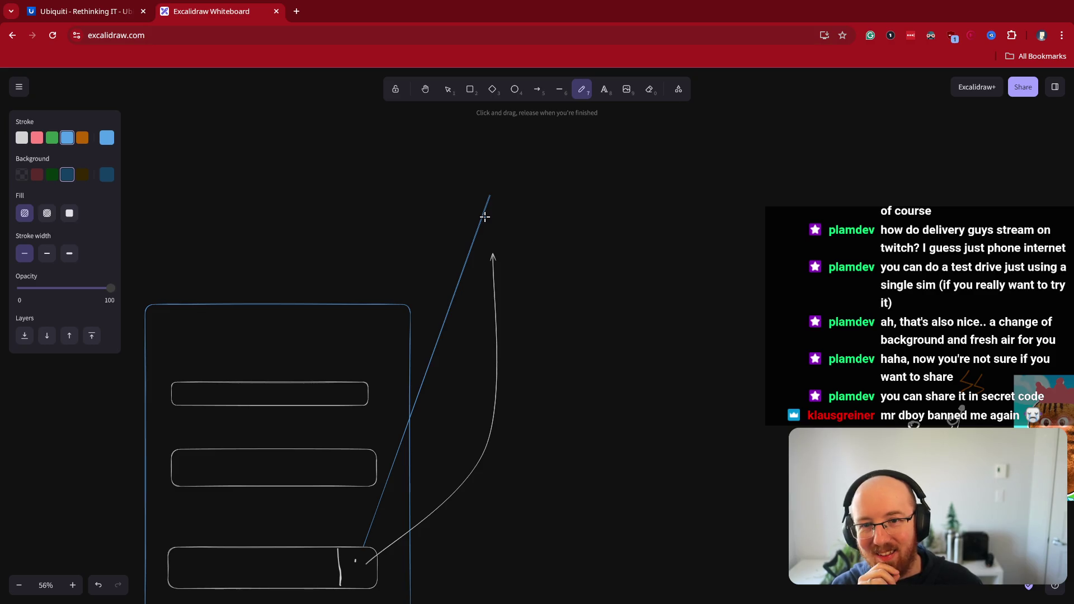
Sketch a short stroke at the blue line's top, make it white and nudge it right
left_click_drag(486, 215, 490, 174)
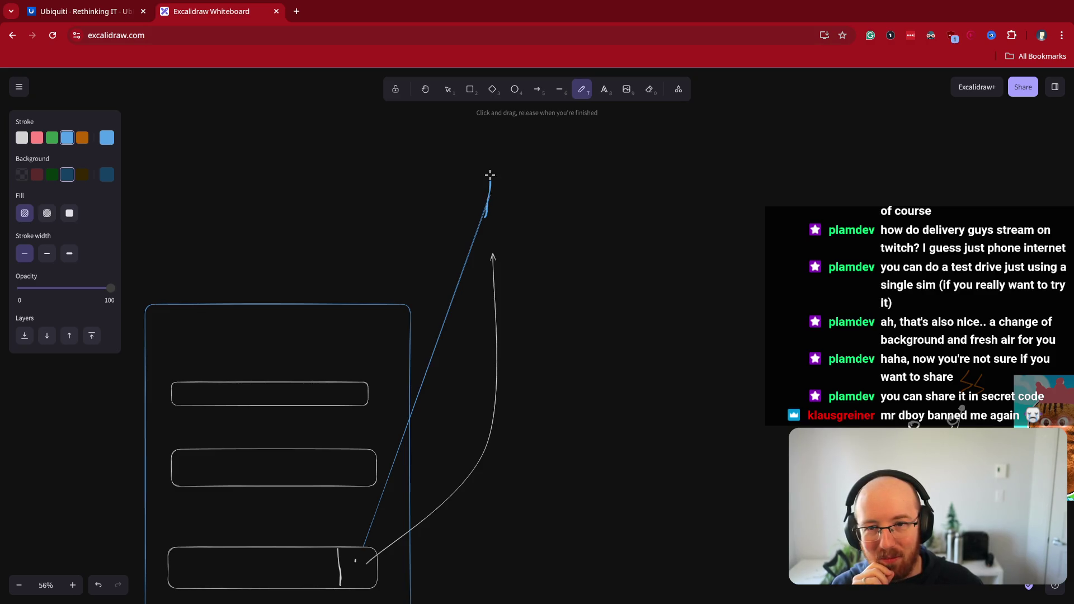
left_click(23, 138)
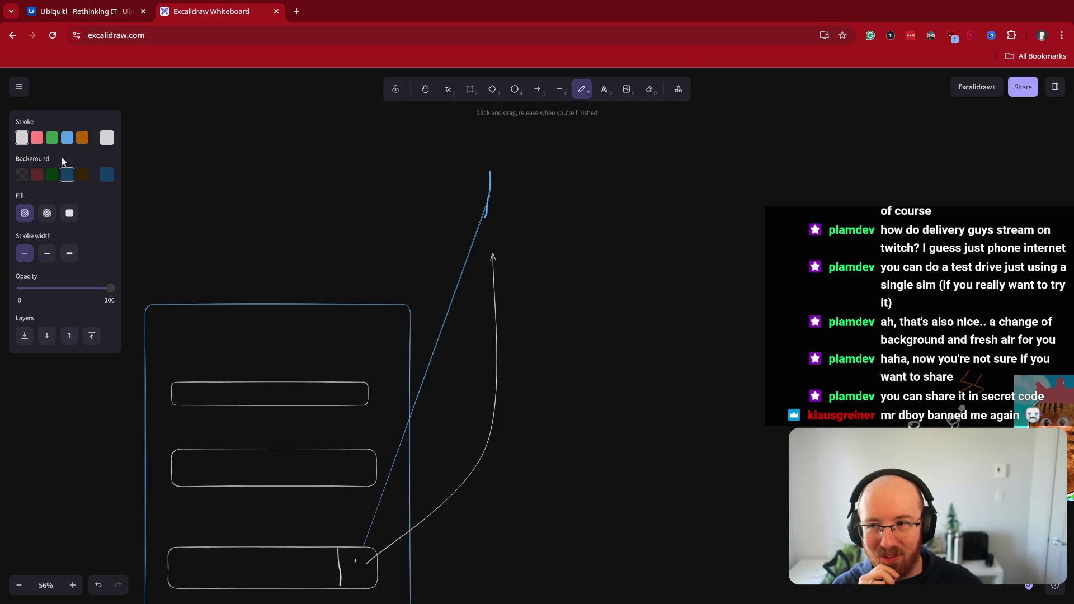
key("v")
left_click(489, 181)
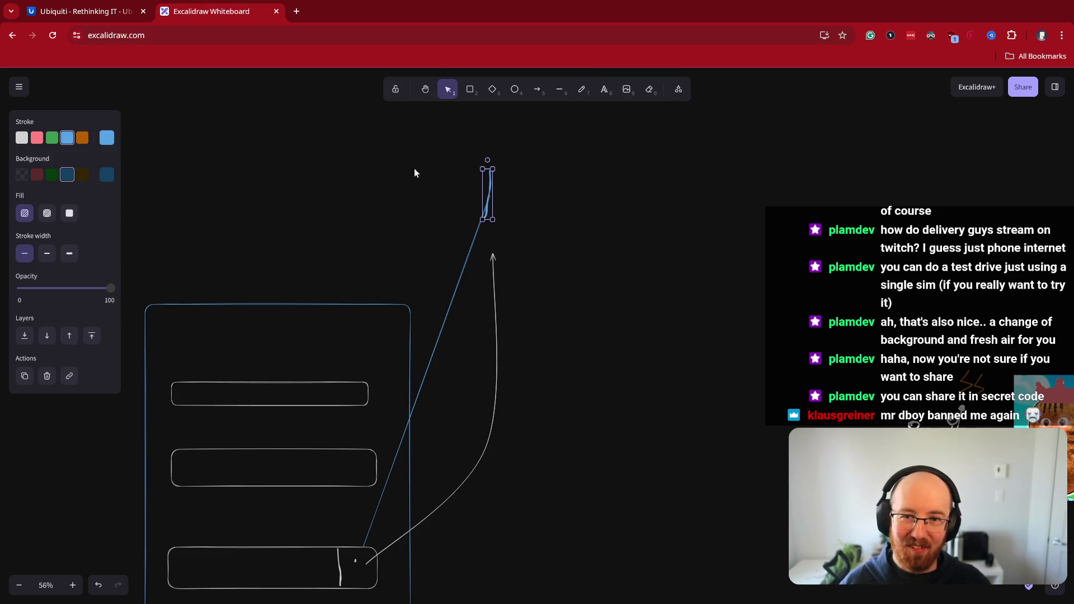
left_click(23, 139)
left_click_drag(488, 196, 508, 188)
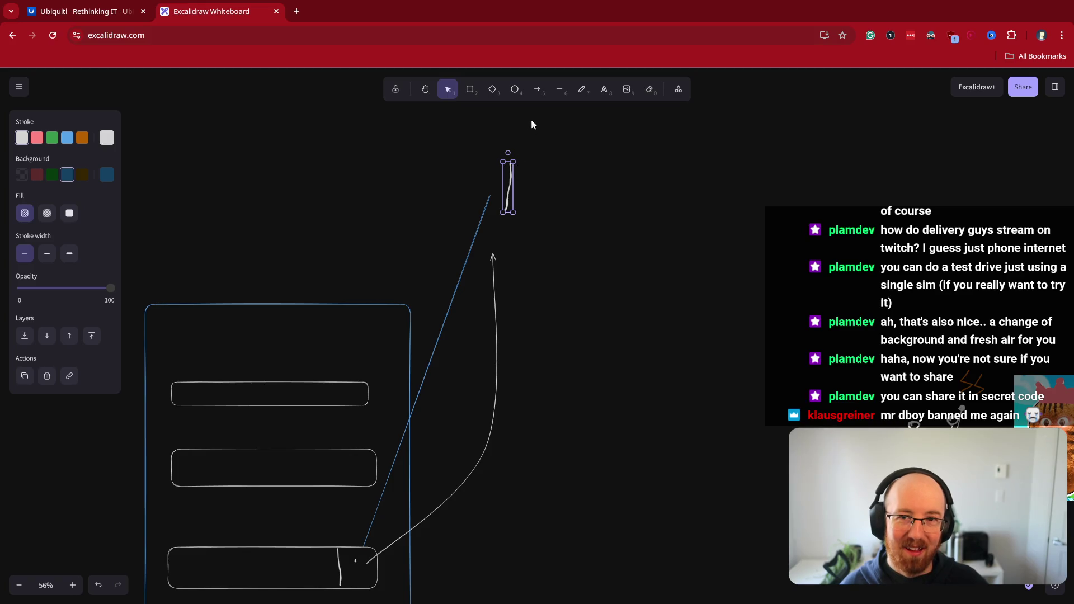
Sketch another freehand stroke to the right of the curved arrow
left_click(559, 89)
left_click(581, 89)
scroll(518, 174, "up", 2)
scroll(518, 174, "up", 2)
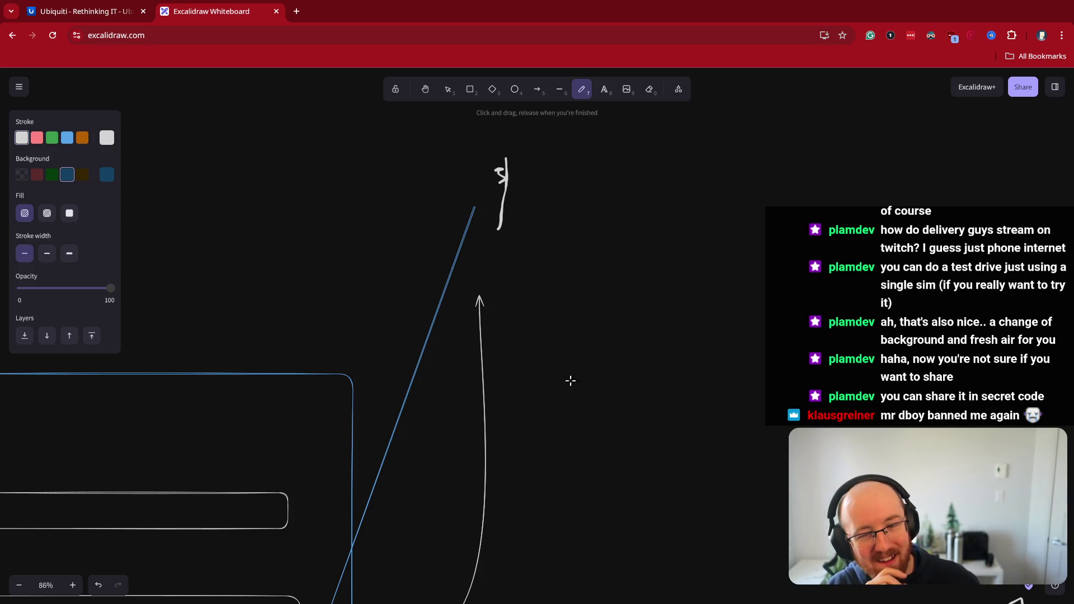
scroll(521, 364, "down", 2)
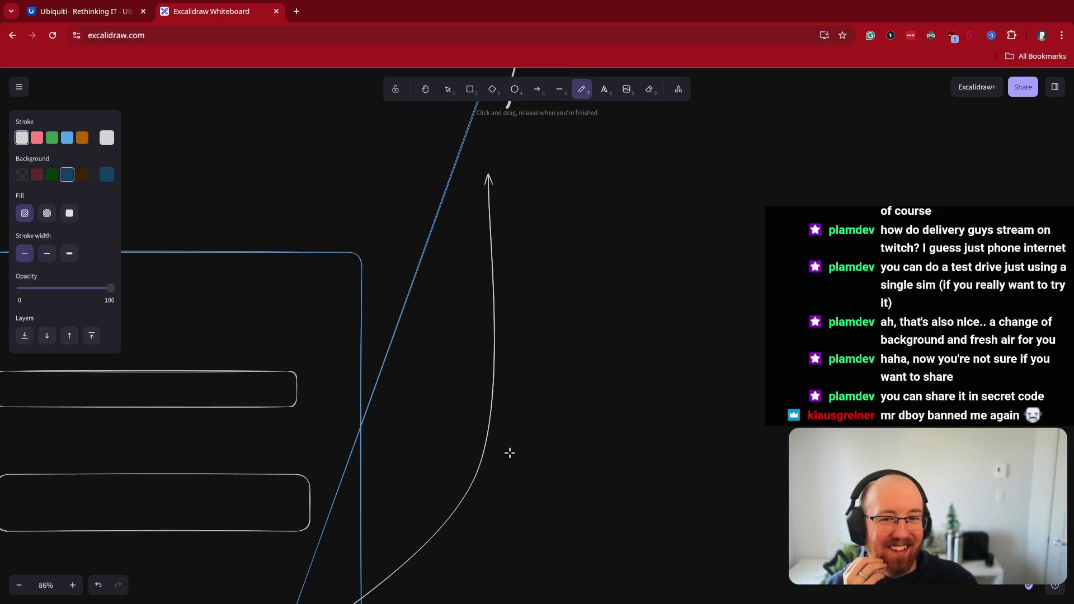
mouse_move(634, 252)
left_mouse_down()
mouse_move(586, 314)
mouse_move(632, 284)
left_mouse_up()
Replace the stray stroke with an ellipse head and draw a leg below it
key("ctrl+z")
key("o")
mouse_move(577, 238)
left_mouse_down()
mouse_move(606, 285)
mouse_move(592, 318)
mouse_move(584, 291)
mouse_move(618, 283)
left_mouse_up()
left_click(582, 89)
key("ctrl+z")
mouse_move(591, 318)
left_mouse_down()
mouse_move(580, 341)
mouse_move(606, 343)
left_mouse_up()
Group the stick figure parts, then shrink it and move it along the line
key("v")
left_click_drag(560, 214, 664, 377)
right_click(585, 259)
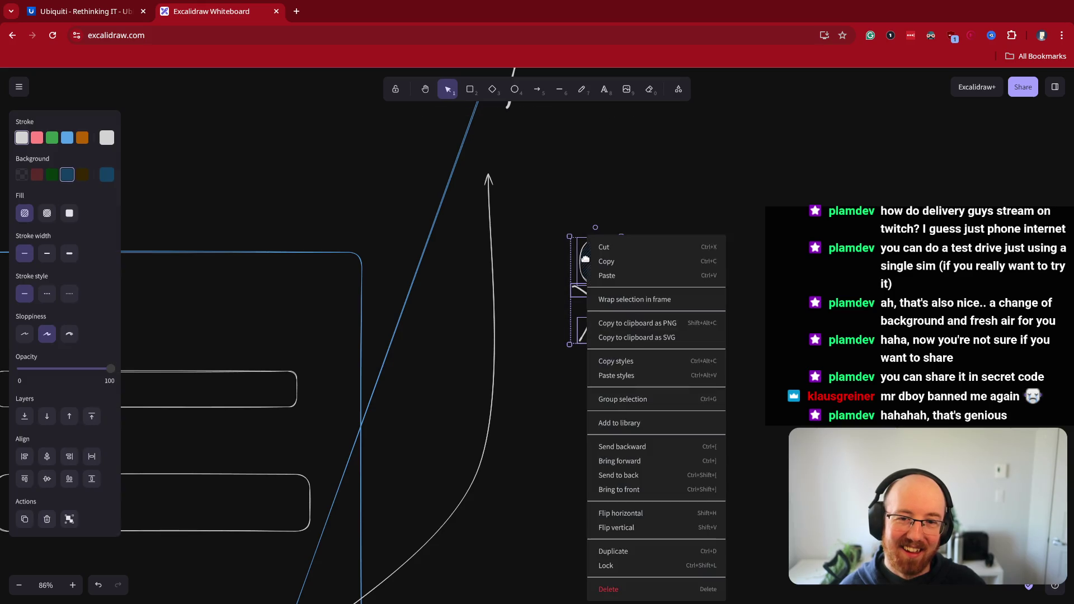
left_click(637, 401)
left_click(618, 345)
left_click(607, 333)
mouse_move(620, 345)
left_mouse_down()
mouse_move(585, 260)
mouse_move(447, 529)
mouse_move(491, 438)
mouse_move(499, 216)
left_mouse_up()
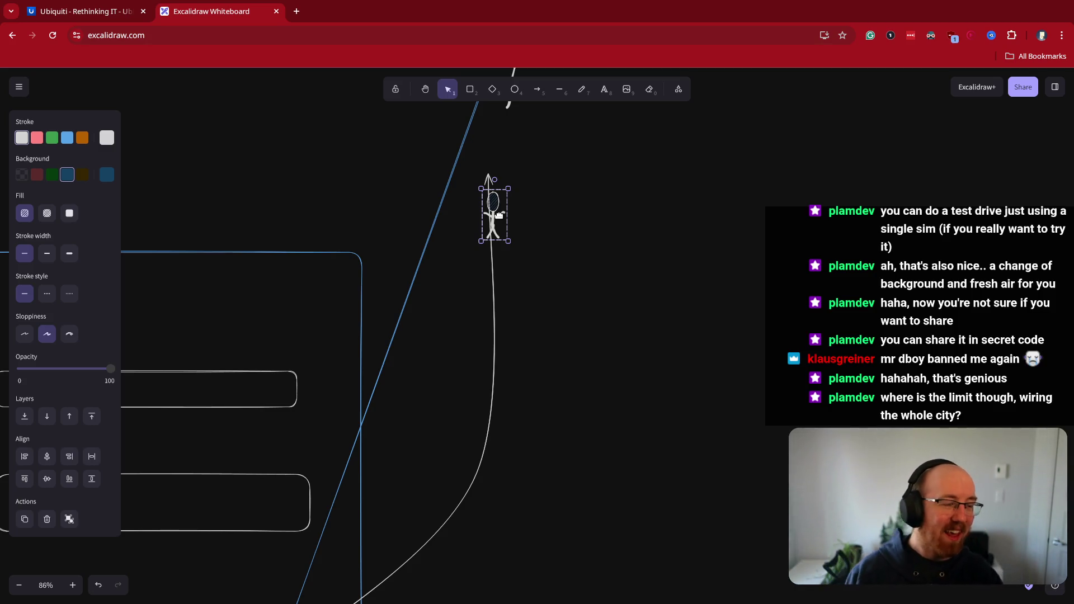
left_click_drag(556, 258, 545, 383)
Drag the stick figure up along the blue line and place it beside it
mouse_move(472, 346)
left_mouse_down()
mouse_move(492, 315)
mouse_move(461, 177)
mouse_move(470, 366)
mouse_move(487, 392)
mouse_move(470, 190)
mouse_move(481, 494)
mouse_move(467, 570)
mouse_move(495, 480)
mouse_move(514, 134)
mouse_move(472, 147)
mouse_move(463, 562)
mouse_move(497, 342)
mouse_move(479, 176)
mouse_move(446, 553)
mouse_move(479, 186)
mouse_move(434, 583)
mouse_move(424, 590)
left_mouse_up()
scroll(596, 518, "down", 5)
scroll(596, 517, "left", 2)
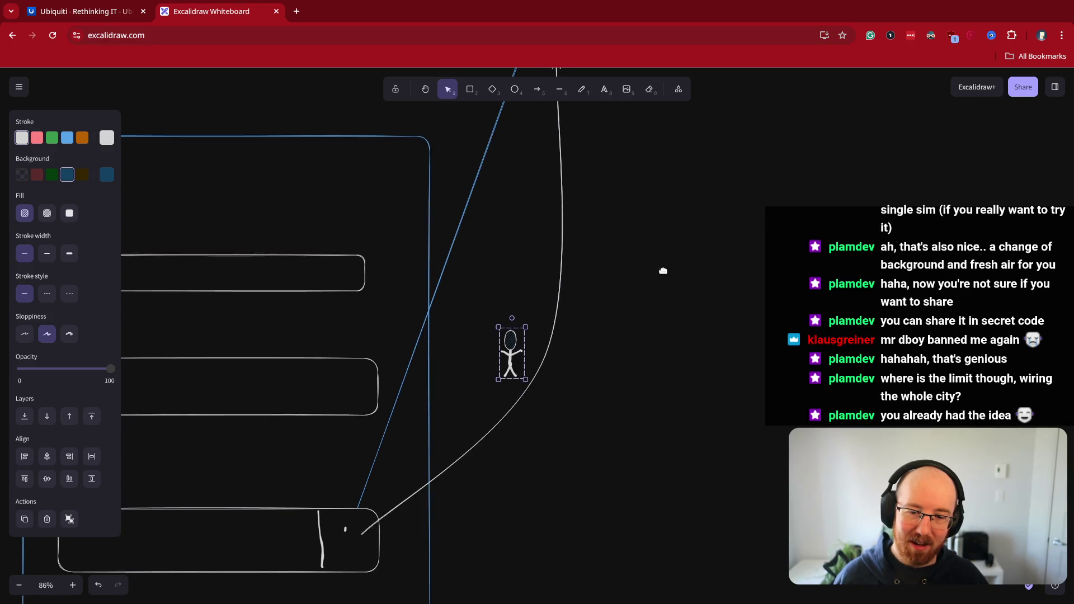
mouse_move(505, 362)
left_mouse_down()
mouse_move(346, 537)
mouse_move(418, 423)
mouse_move(559, 326)
mouse_move(559, 186)
left_mouse_up()
Move the stick figure further up to the blue line's top end
scroll(525, 426, "up", 5)
scroll(524, 426, "right", 1)
scroll(524, 426, "up", 1)
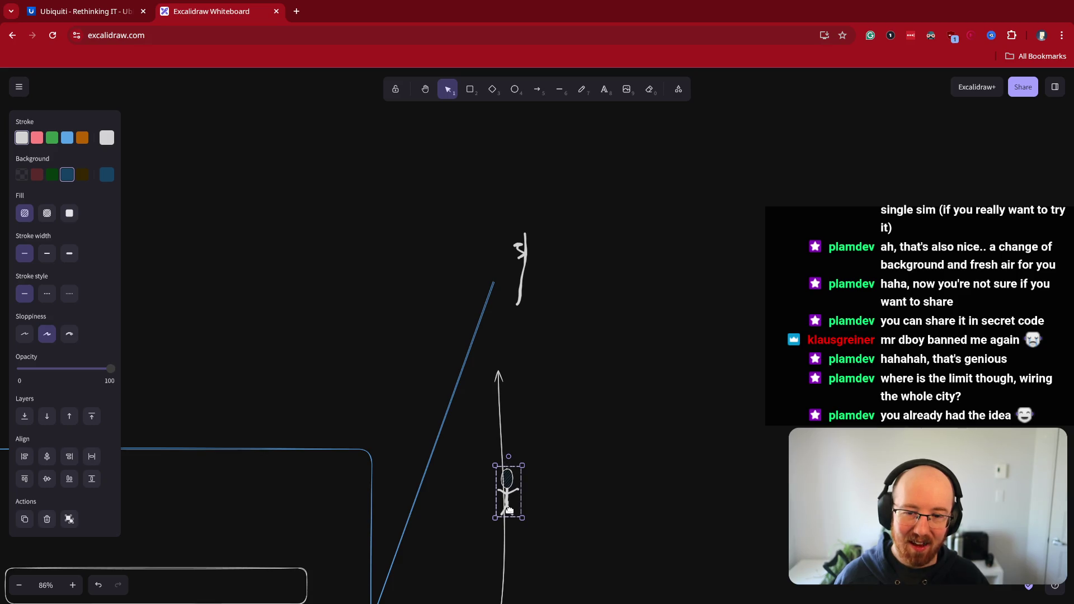
scroll(585, 288, "down", 4)
scroll(585, 287, "left", 1)
scroll(636, 290, "up", 3)
scroll(636, 289, "right", 1)
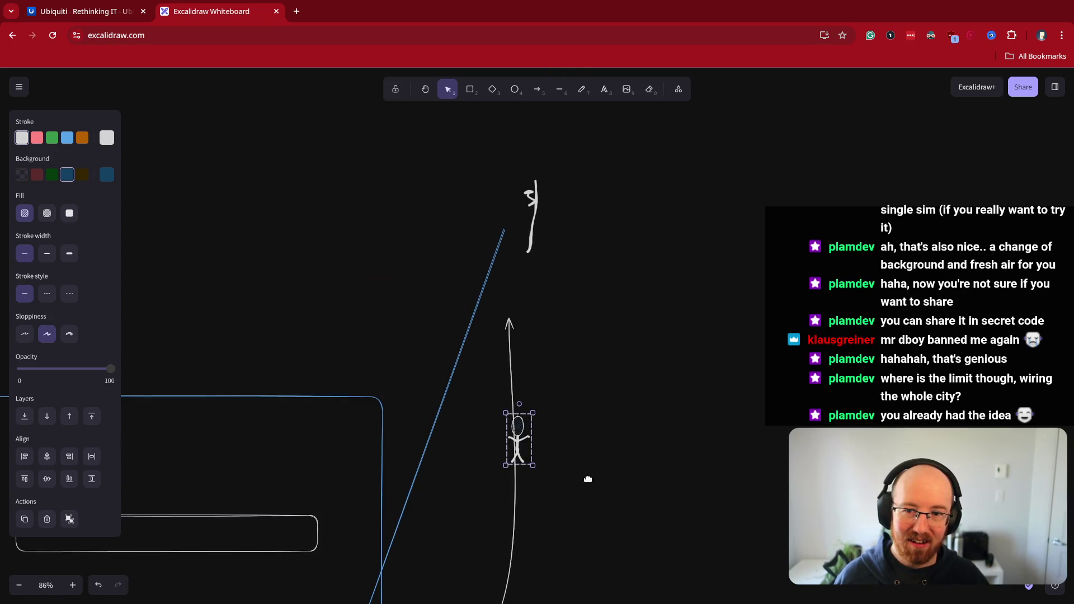
mouse_move(512, 426)
left_mouse_down()
mouse_move(507, 319)
mouse_move(517, 239)
left_mouse_up()
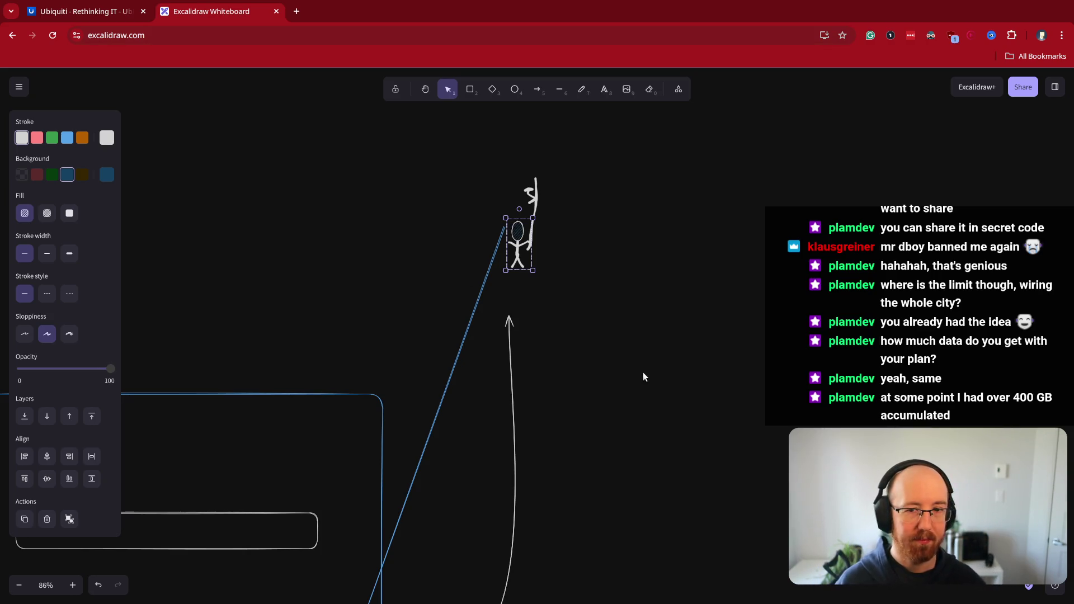
left_click_drag(617, 382, 662, 281)
Move the stick figure back onto the top of the curved white line
mouse_move(551, 145)
left_mouse_down()
mouse_move(547, 512)
mouse_move(471, 592)
mouse_move(546, 504)
mouse_move(553, 207)
left_mouse_up()
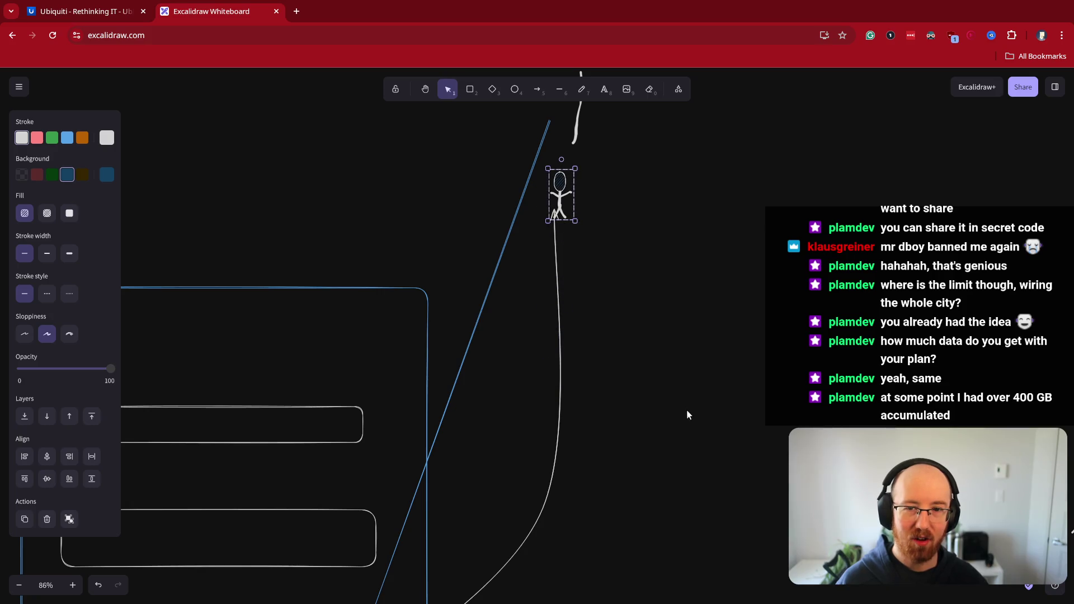
scroll(694, 347, "down", 3)
scroll(684, 292, "down", 3, "ctrl")
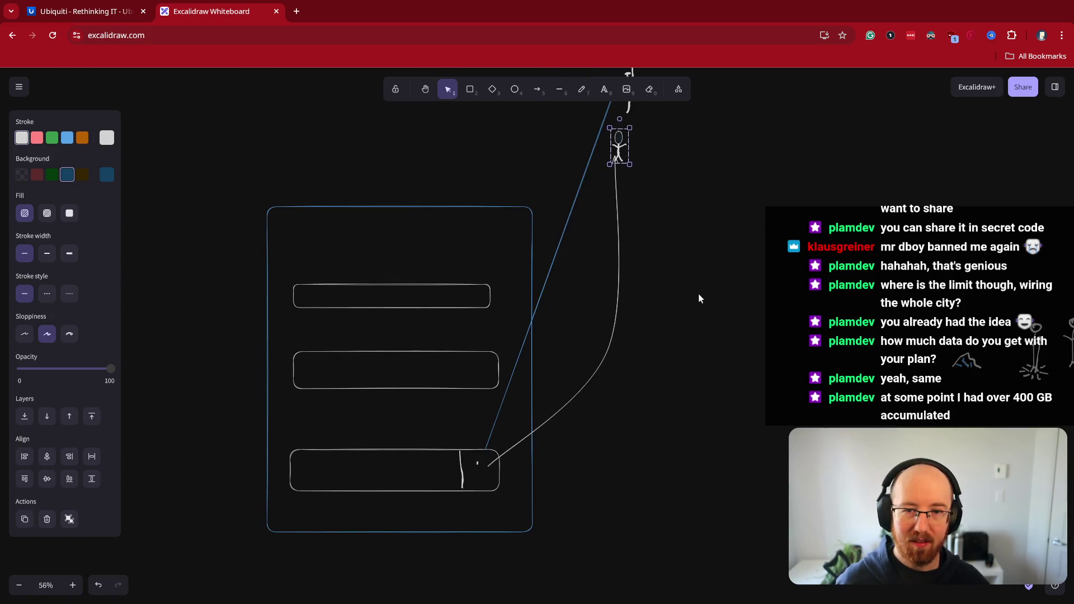
scroll(550, 349, "up", 2)
scroll(551, 349, "right", 1)
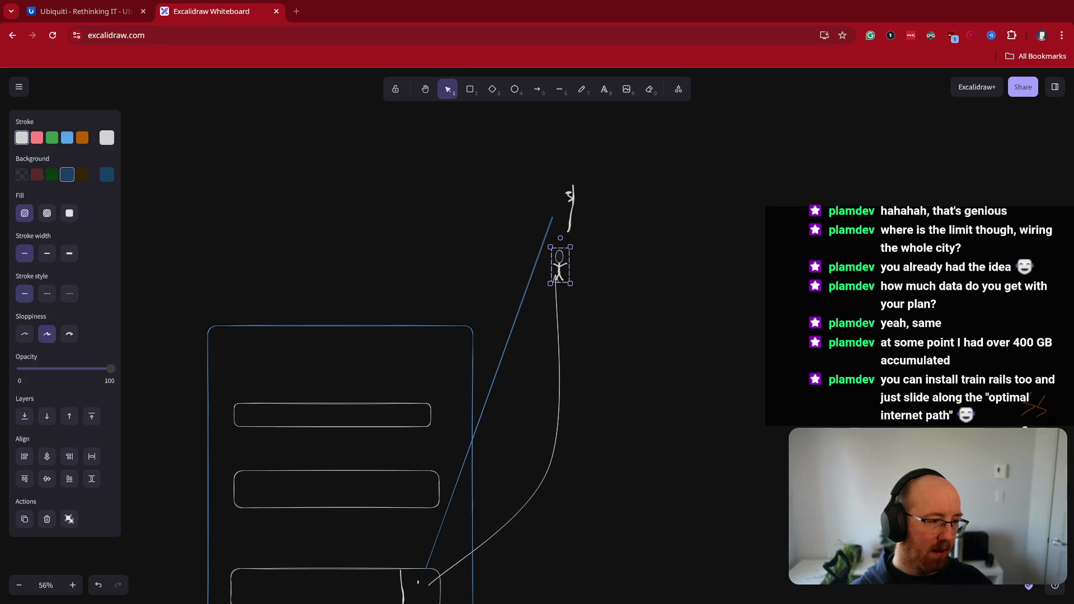
Extend the blue line's top endpoint up to the small white figure
left_click(542, 243)
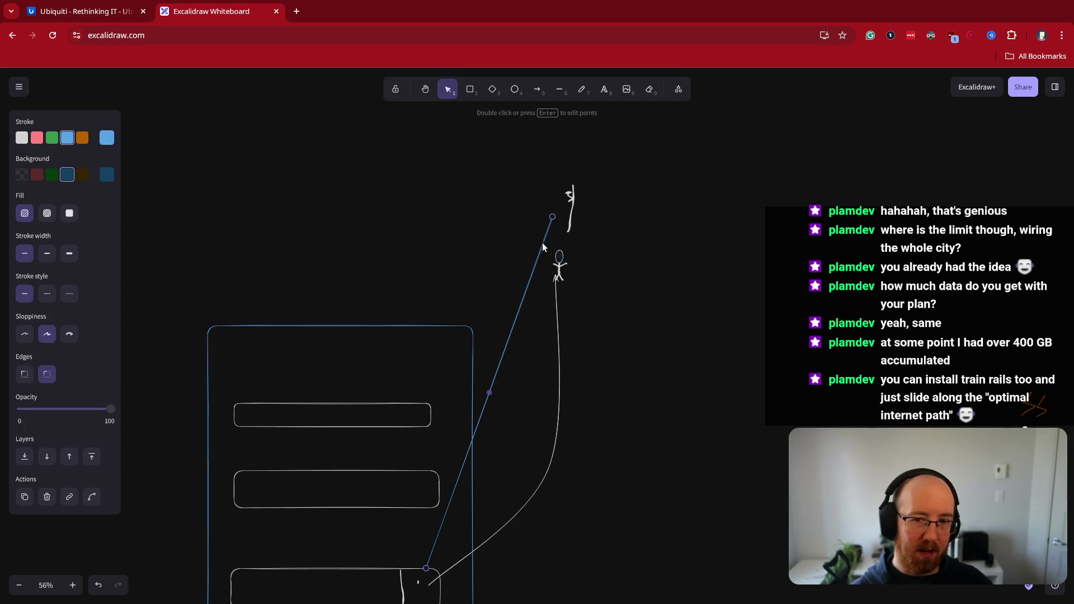
left_click_drag(553, 220, 564, 212)
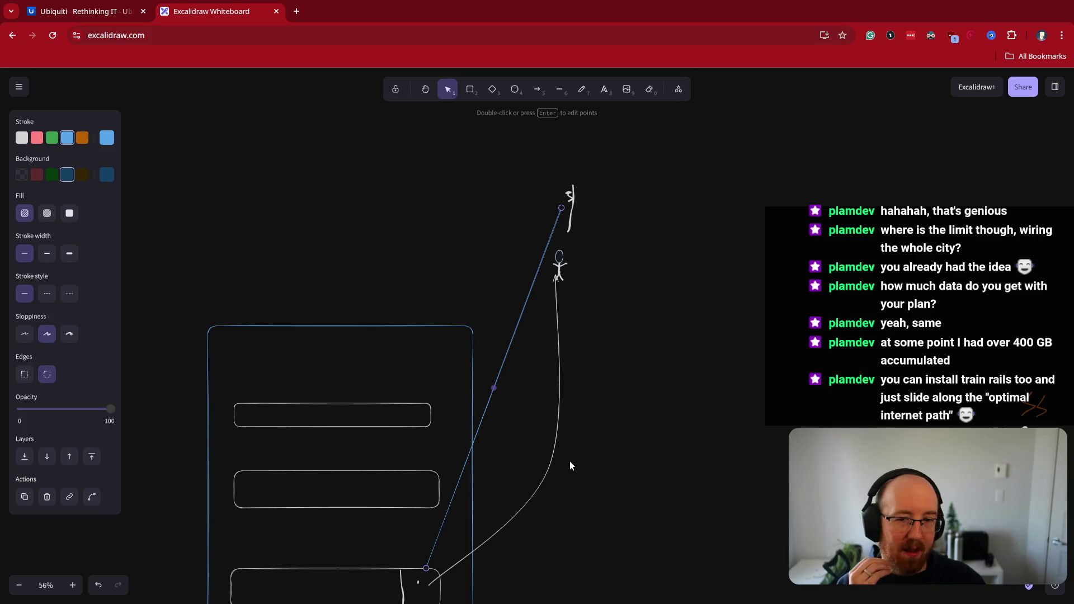
left_click_drag(569, 466, 615, 364)
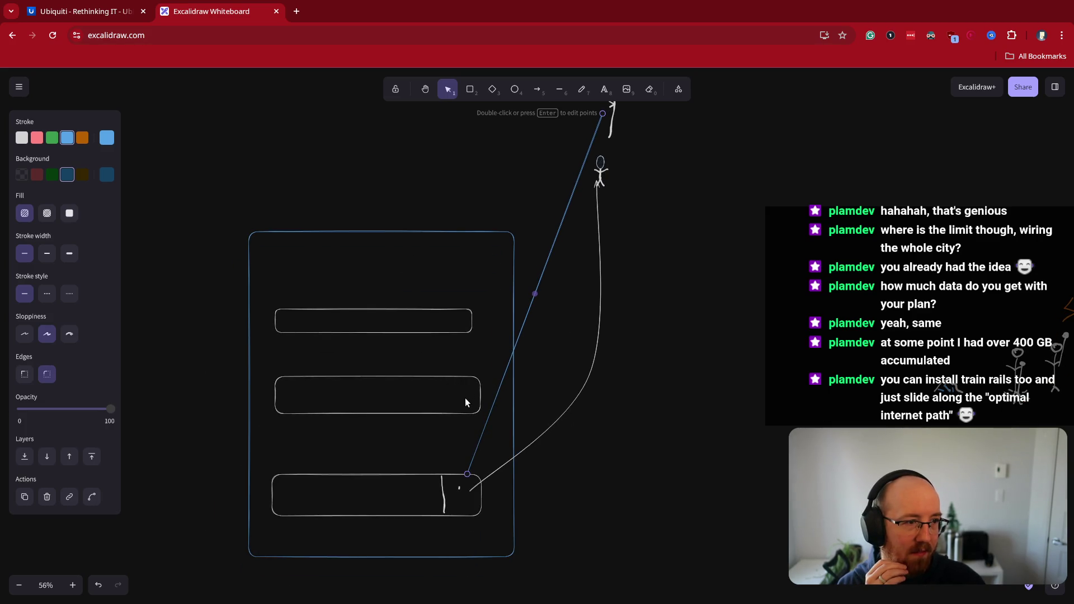
Widen the middle box and scribble a red squiggle along the lower curved line
left_click(479, 399)
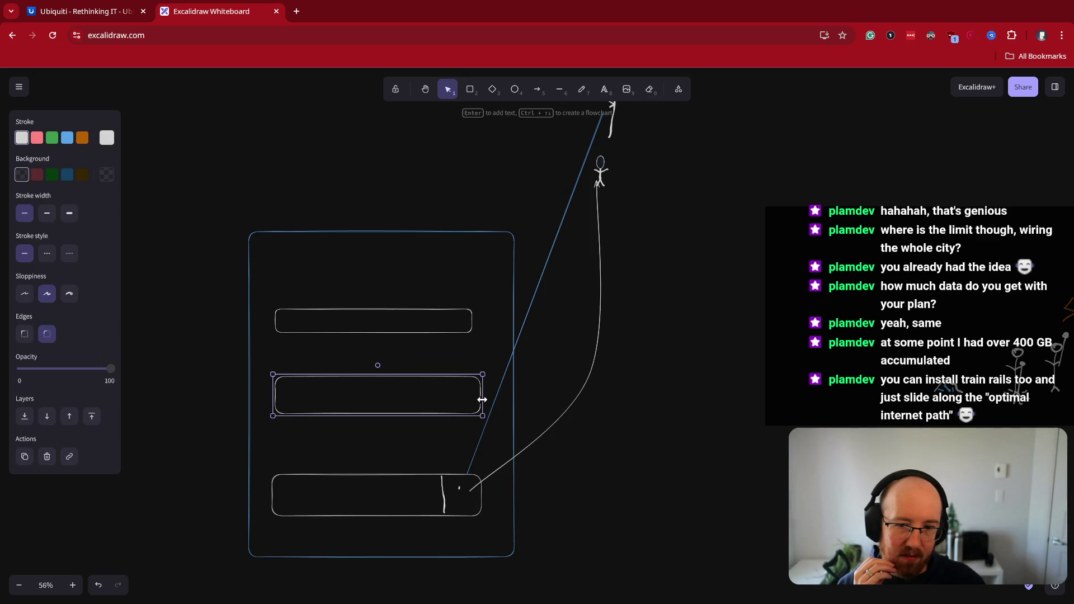
left_click_drag(483, 400, 510, 399)
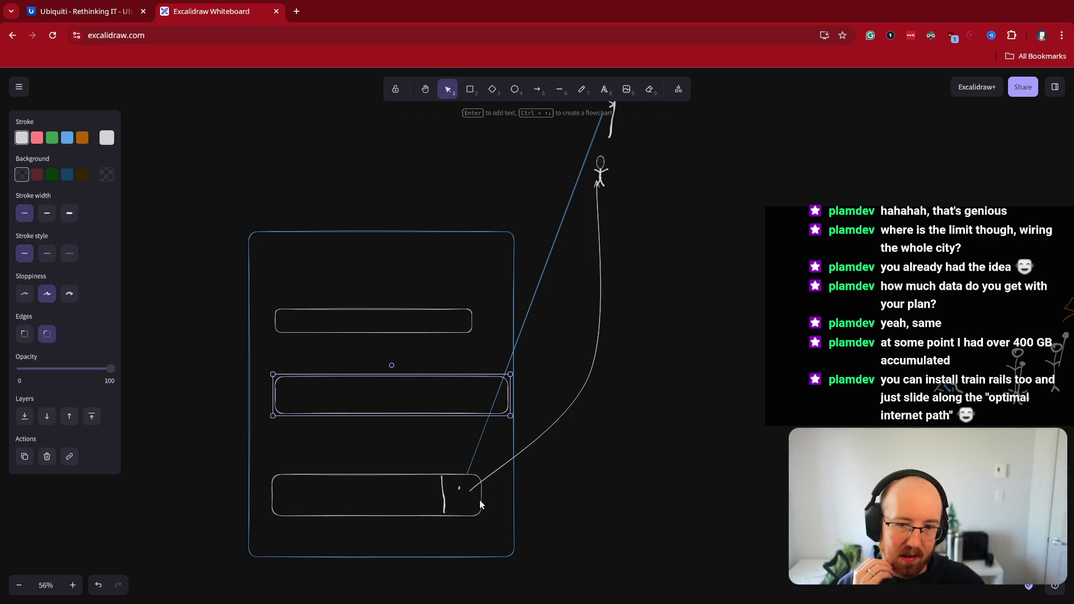
left_click(590, 94)
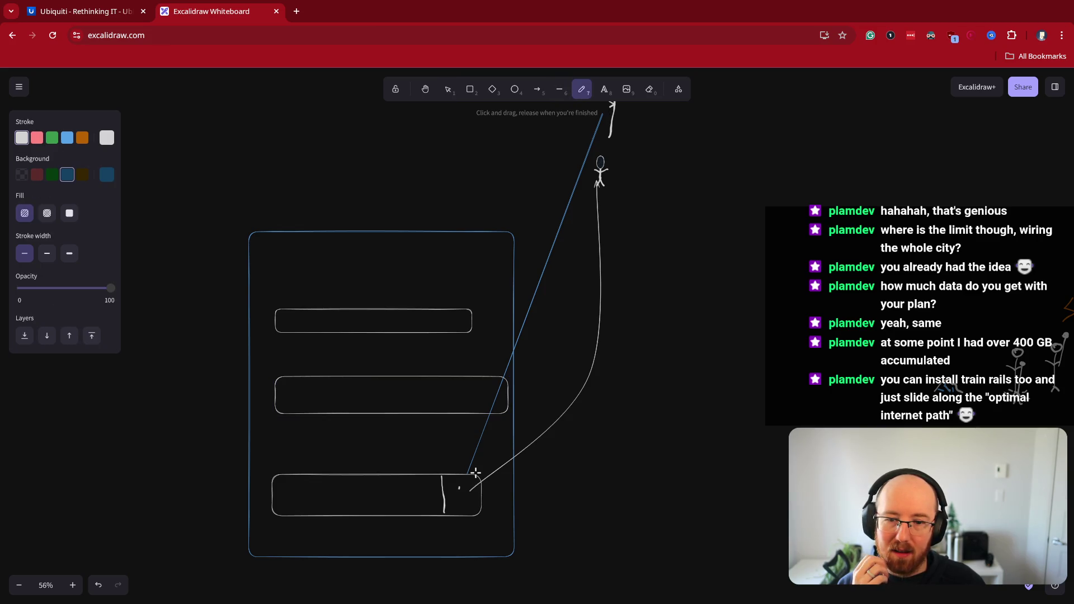
left_click_drag(481, 476, 505, 492)
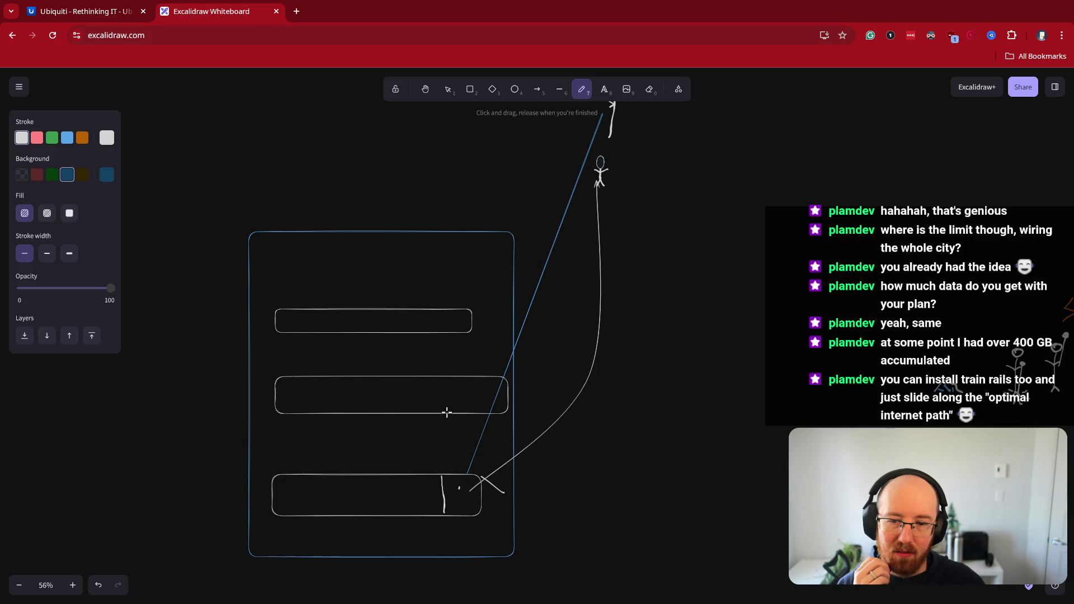
key("ctrl+z")
left_click(36, 137)
mouse_move(480, 466)
left_mouse_down()
mouse_move(527, 454)
mouse_move(537, 425)
mouse_move(579, 390)
mouse_move(591, 362)
left_mouse_up()
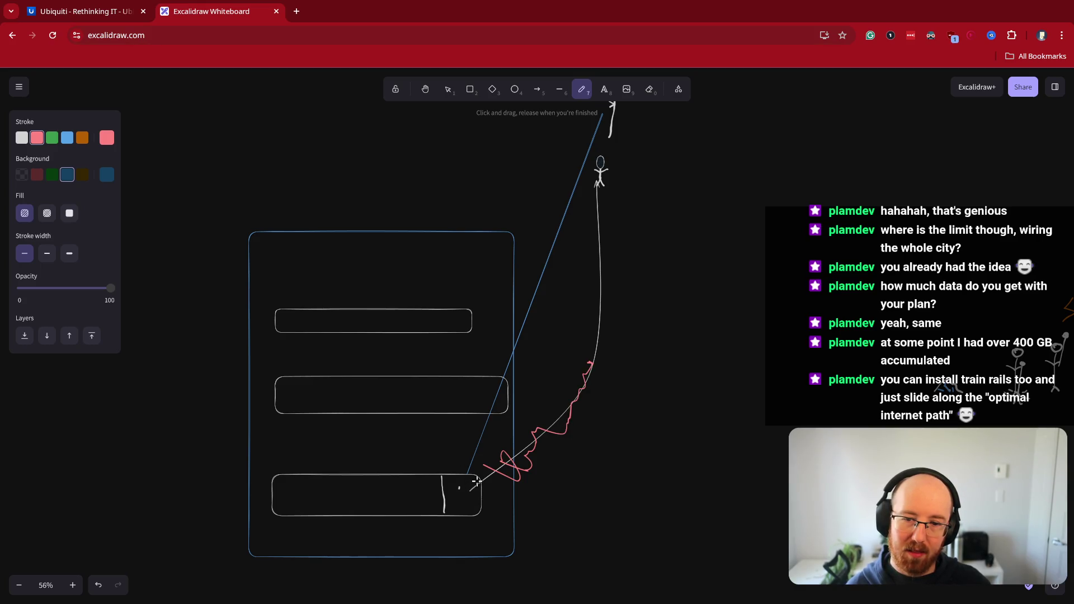
left_click_drag(477, 478, 601, 188)
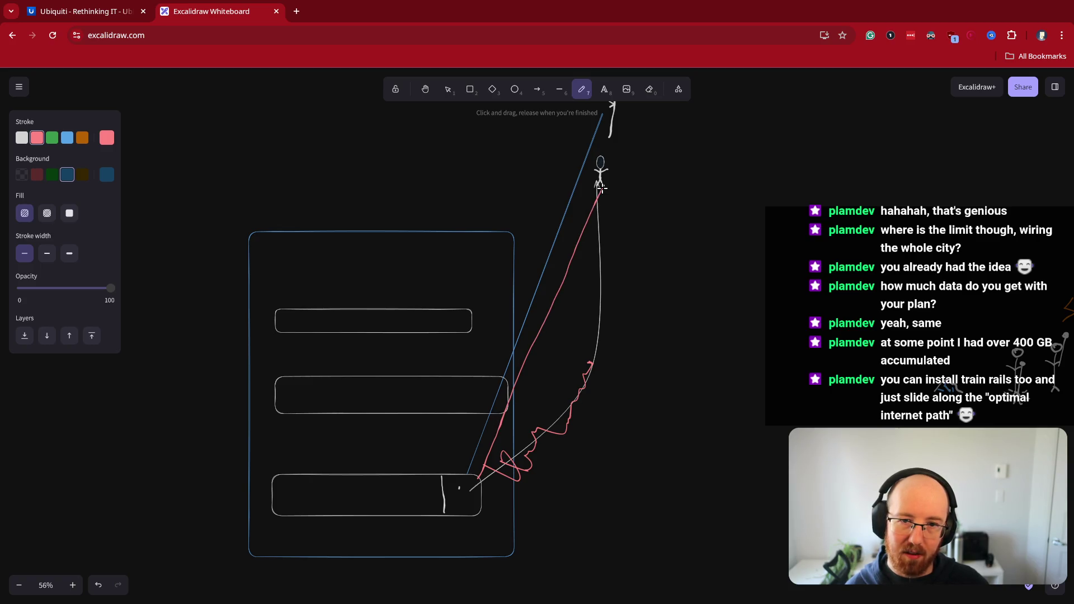
key("ctrl+z")
key("Escape")
Widen the middle box further and stretch the outer frame to the right
left_click(504, 408)
mouse_move(504, 408)
left_mouse_down()
mouse_move(544, 398)
mouse_move(522, 401)
left_mouse_up()
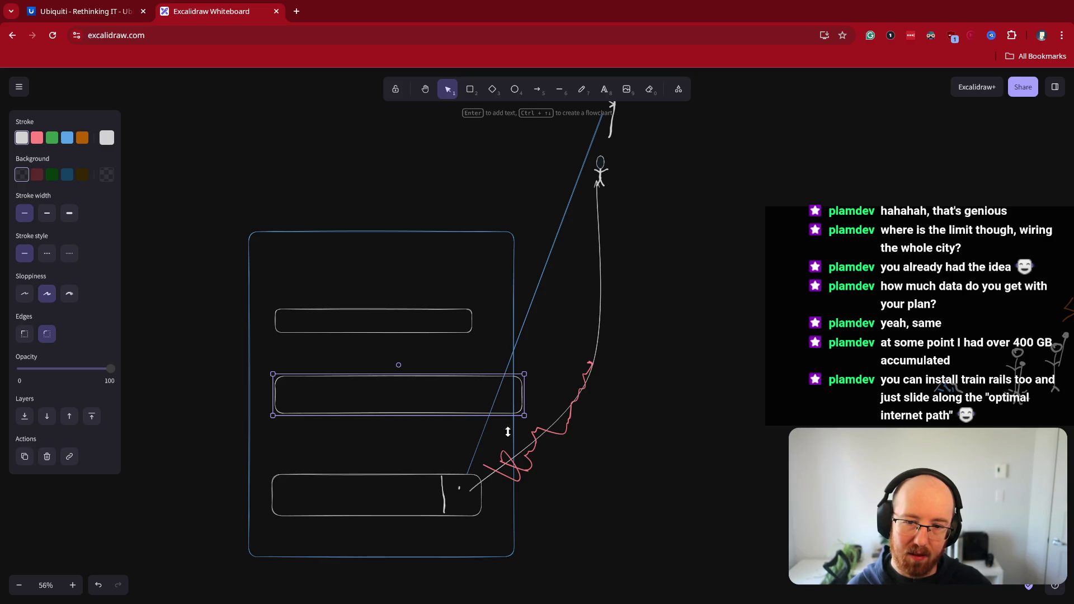
left_click(513, 440)
left_click_drag(515, 440, 537, 442)
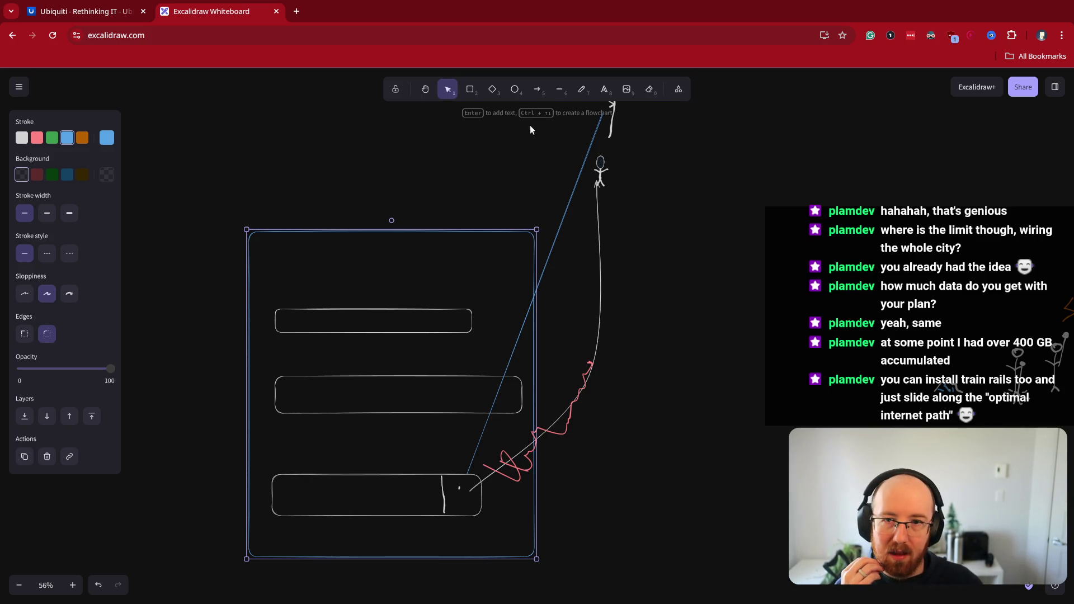
left_click(560, 90)
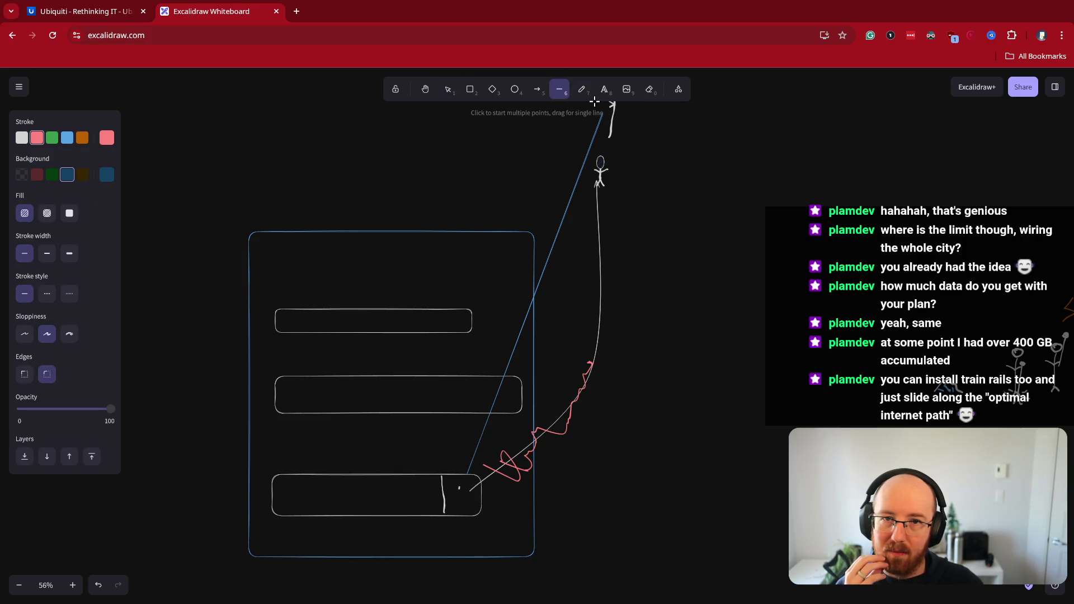
left_click(537, 89)
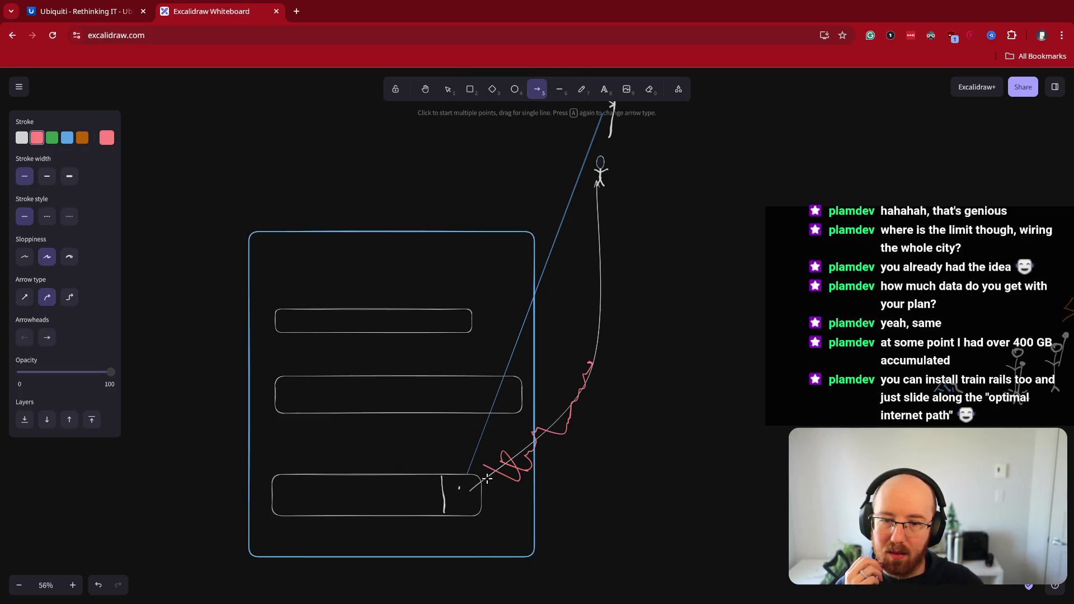
Delete the red squiggle and draw a red arrow up from the bottom box
key("Escape")
left_click(552, 431)
key("Delete")
left_click(537, 89)
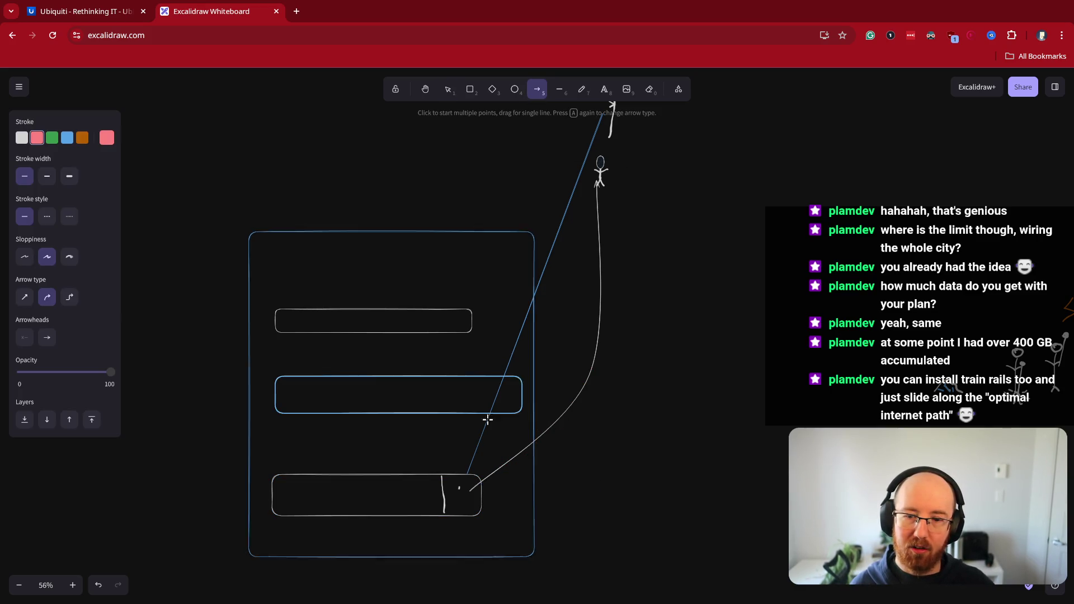
mouse_move(477, 480)
left_mouse_down()
mouse_move(598, 207)
mouse_move(620, 260)
mouse_move(611, 362)
mouse_move(610, 150)
left_mouse_up()
Add a vertical red arrow beside the stick figure with an arrowhead on its bottom end
left_click(541, 91)
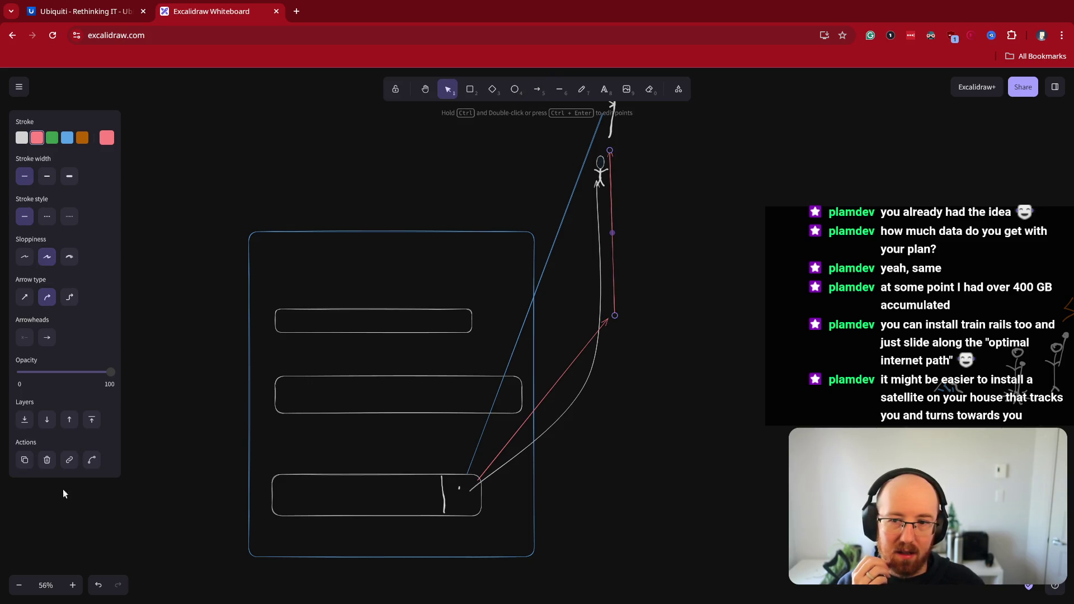
left_click(32, 334)
left_click(58, 366)
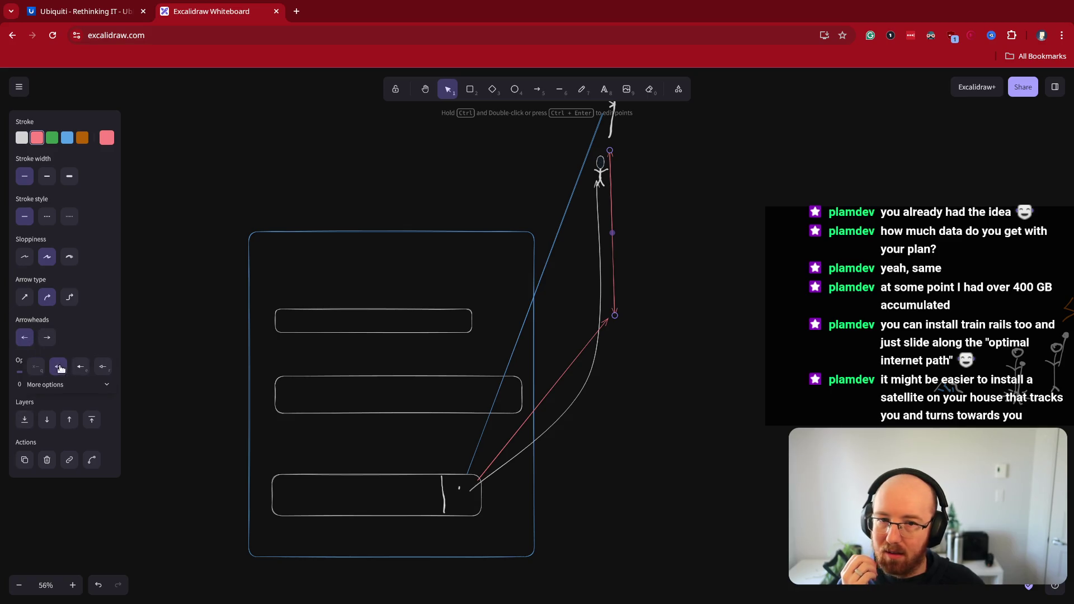
left_click(689, 321)
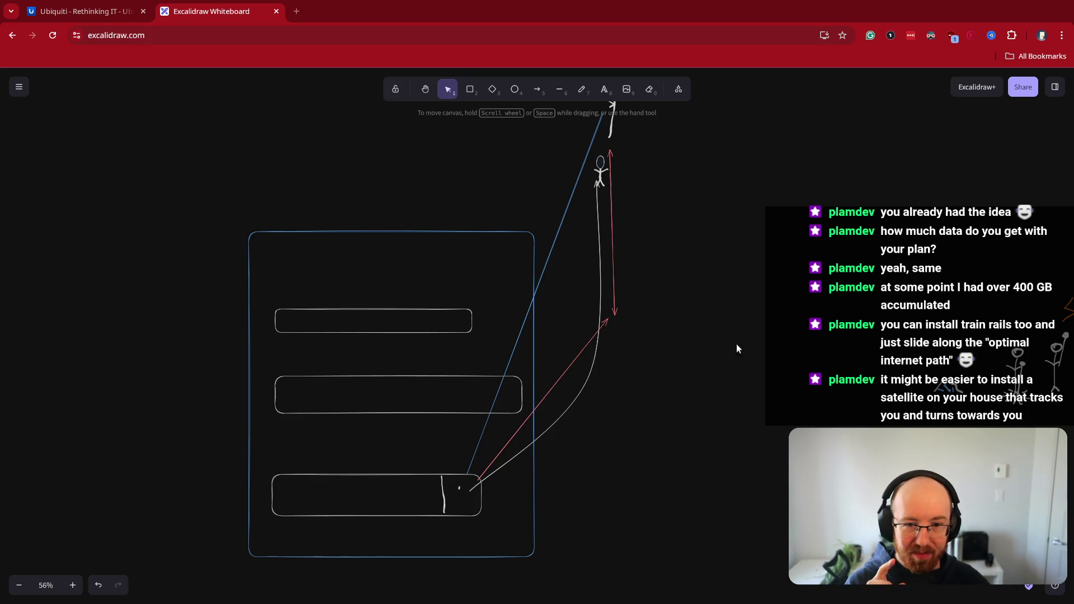
left_click(608, 320)
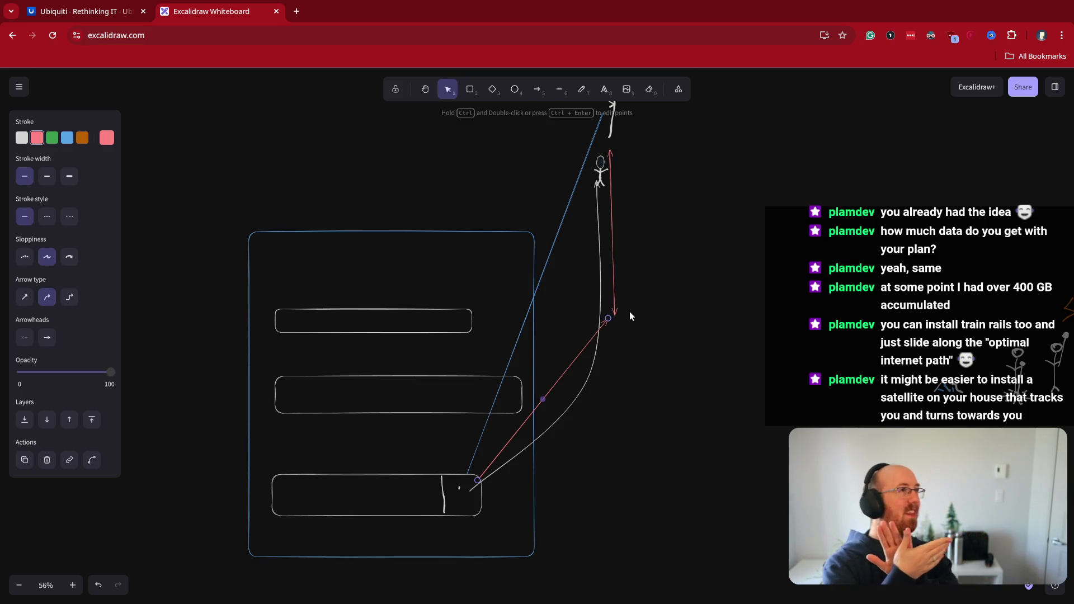
Slide the stick figure down the curve and bind the red arrow between it and the bottom box
mouse_move(600, 172)
left_mouse_down()
mouse_move(607, 324)
mouse_move(515, 481)
mouse_move(499, 465)
mouse_move(538, 439)
left_mouse_up()
mouse_move(607, 321)
left_mouse_down()
mouse_move(571, 391)
mouse_move(585, 389)
left_mouse_up()
mouse_move(455, 552)
left_mouse_down()
mouse_move(619, 472)
mouse_move(623, 457)
left_mouse_up()
mouse_move(585, 390)
left_mouse_down()
mouse_move(519, 475)
mouse_move(482, 486)
left_mouse_up()
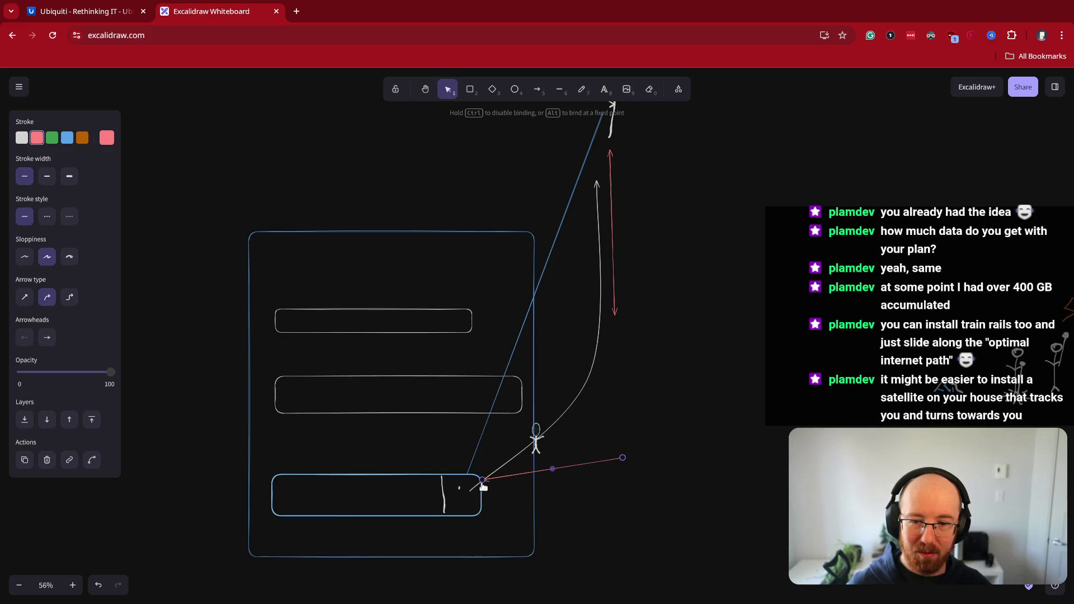
mouse_move(623, 457)
left_mouse_down()
mouse_move(546, 440)
mouse_move(594, 435)
mouse_move(595, 349)
mouse_move(605, 347)
left_mouse_up()
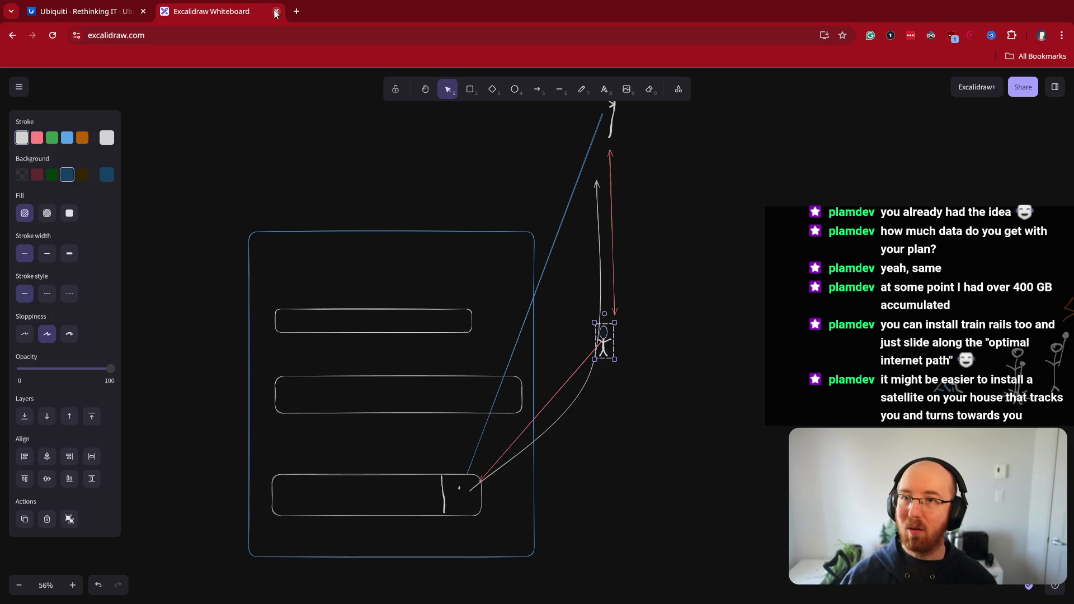
left_click(296, 12)
Google the YouTuber's name in a new tab, then close that tab
type("michael reev")
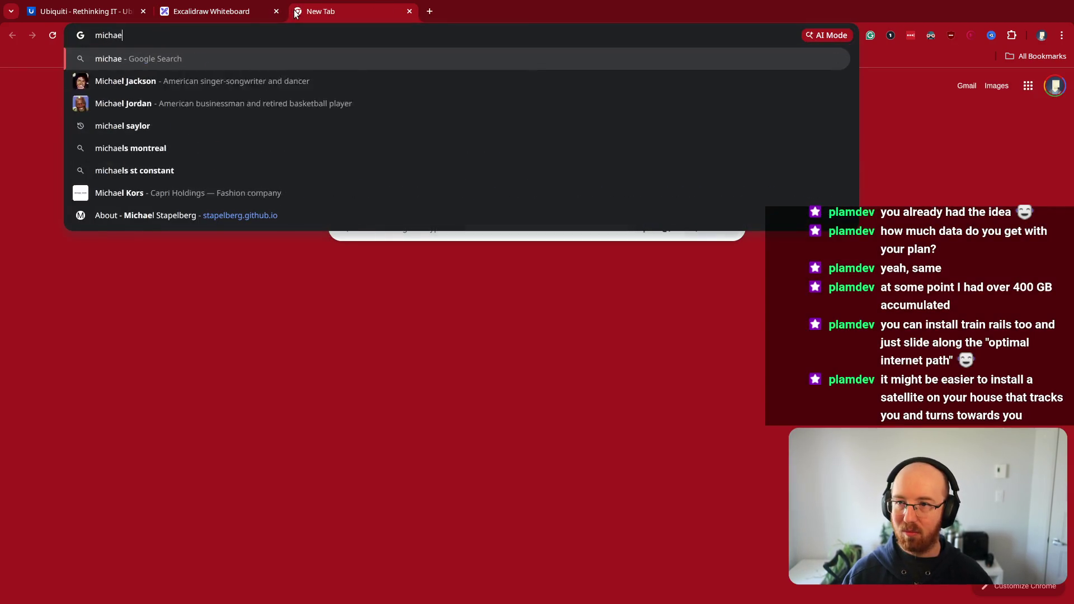
key("Return")
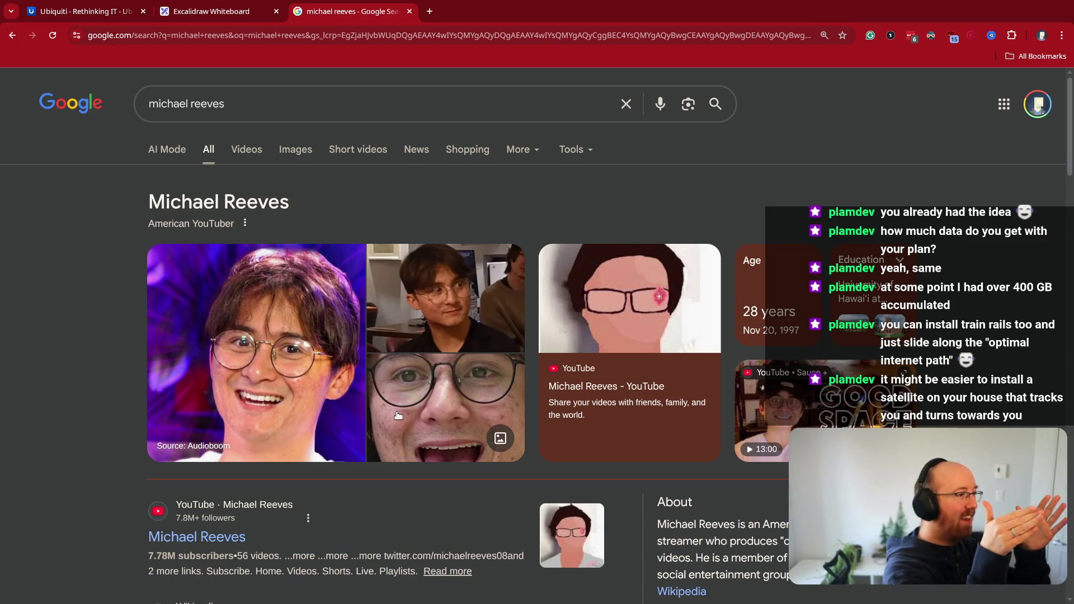
key("ctrl+w")
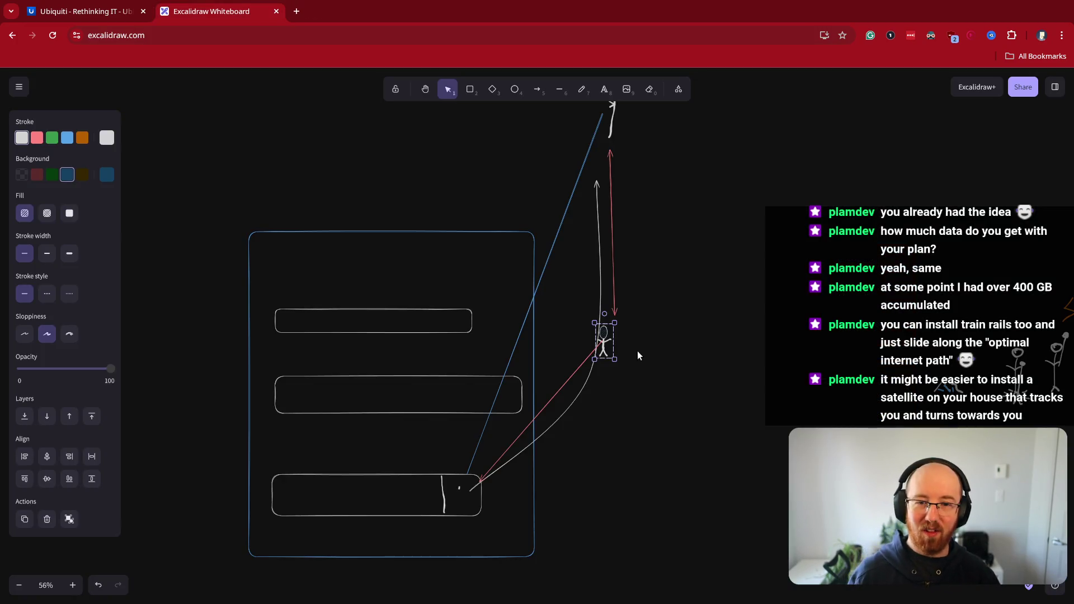
Nudge the stick figure down toward the bottom box, then back up along the arrows
left_click_drag(609, 344, 606, 353)
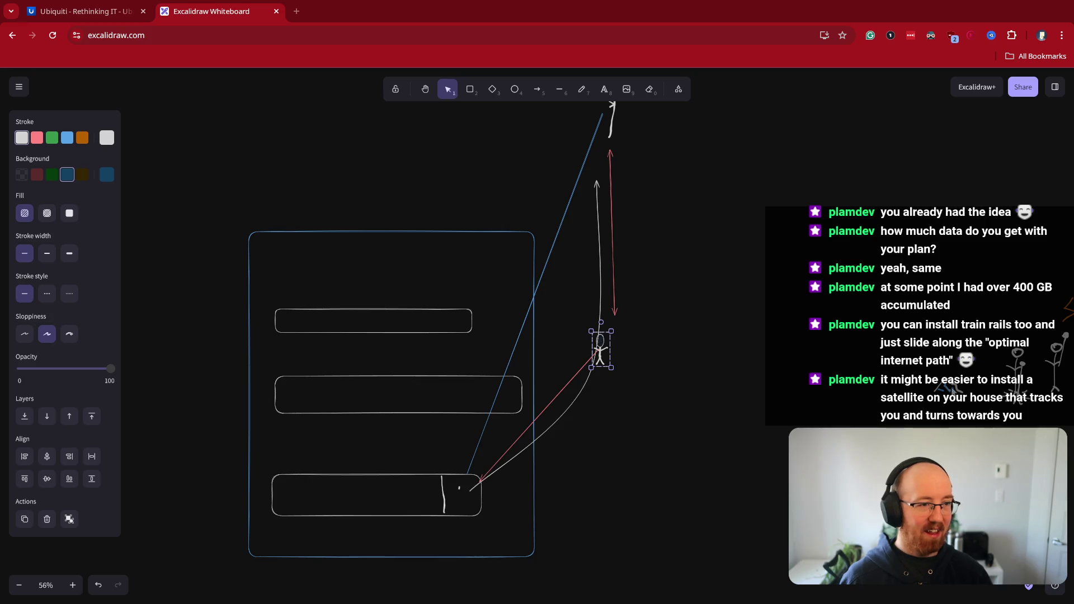
left_click_drag(597, 350, 596, 365)
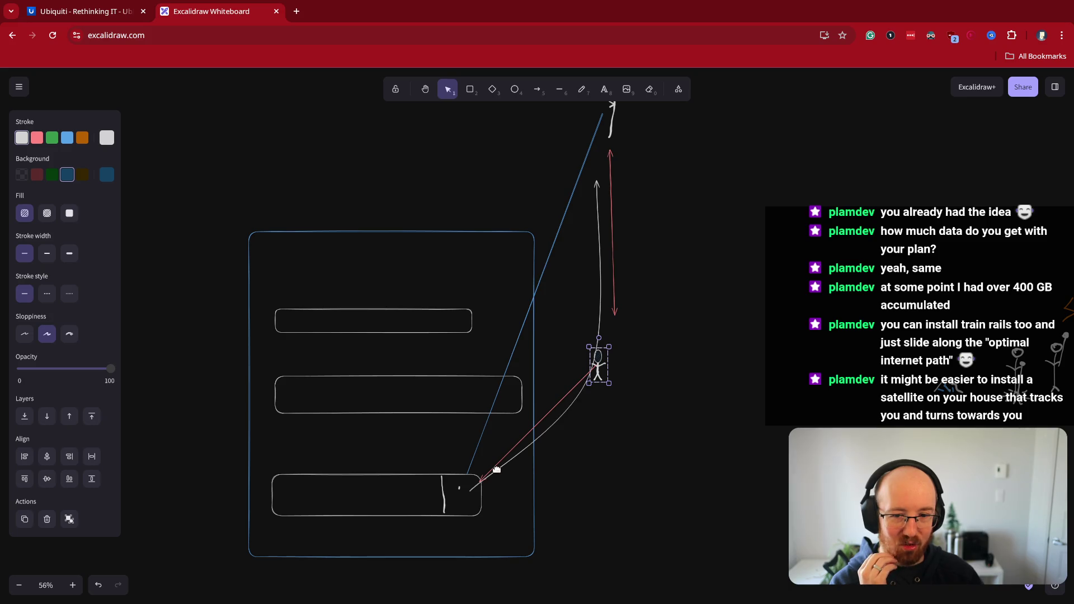
mouse_move(602, 366)
left_mouse_down()
mouse_move(616, 350)
mouse_move(580, 417)
mouse_move(513, 467)
mouse_move(530, 529)
mouse_move(557, 428)
mouse_move(592, 364)
mouse_move(613, 350)
mouse_move(608, 319)
left_mouse_up()
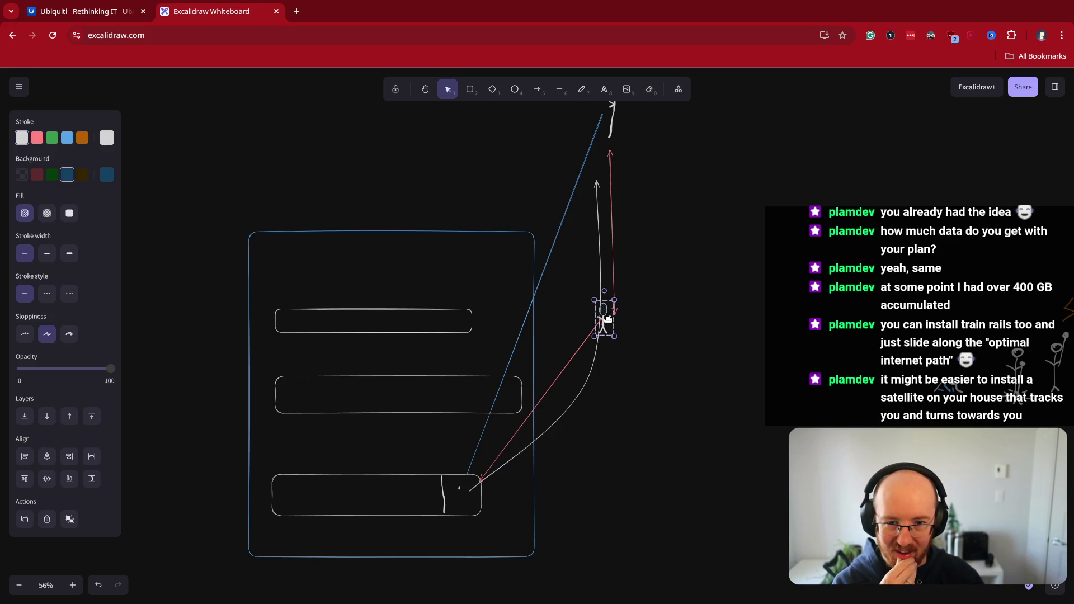
mouse_move(608, 320)
left_mouse_down()
mouse_move(607, 301)
mouse_move(599, 388)
left_mouse_up()
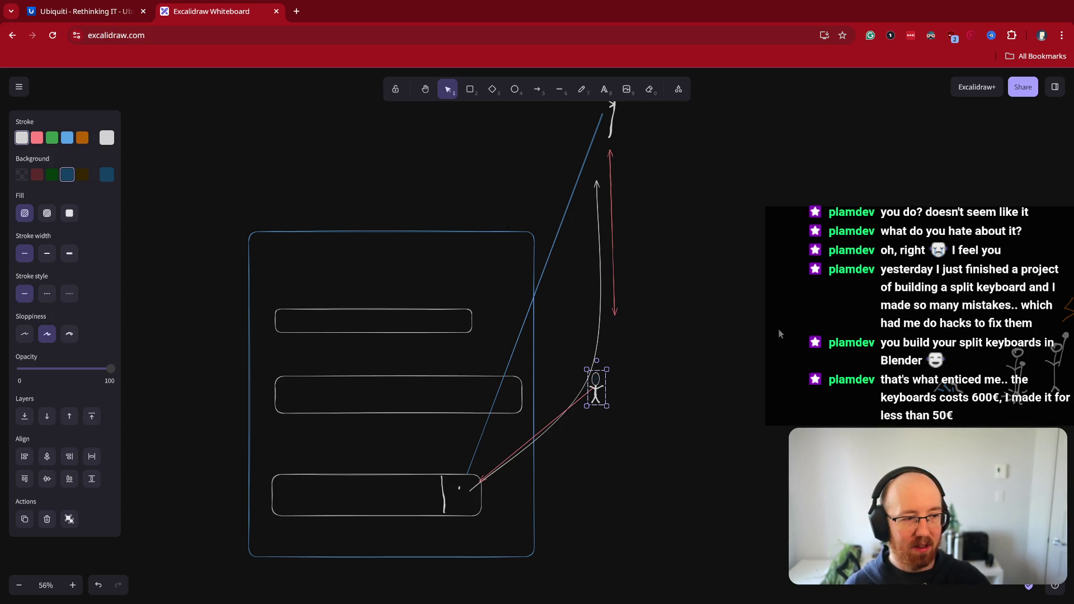
Nudge the stick figure into place at the curved arrows' ends, deselect it, and start a new browser tab
scroll(778, 328, "down", 2)
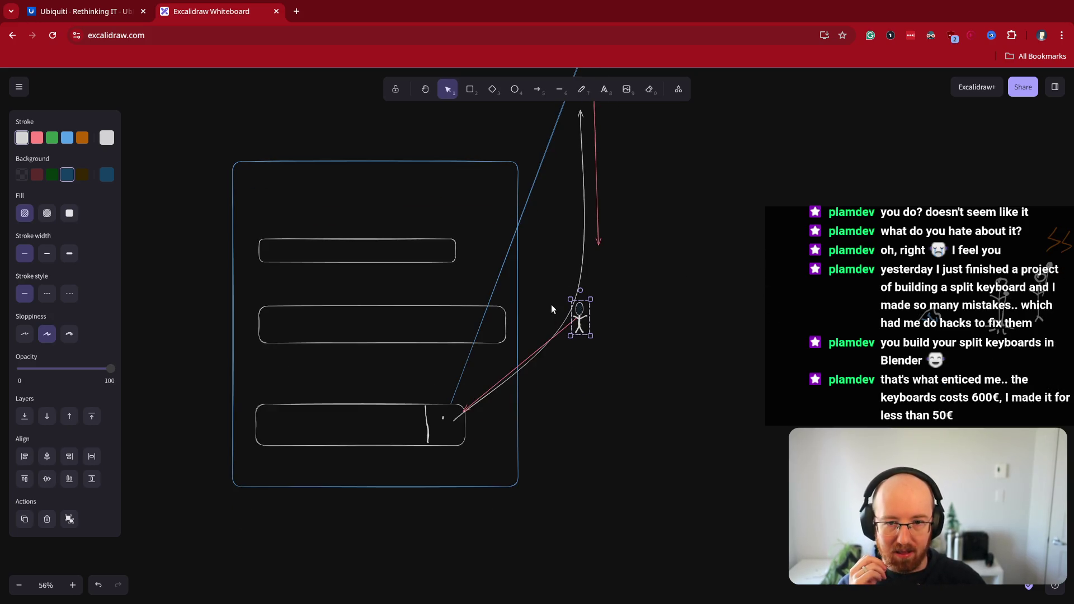
mouse_move(579, 326)
left_mouse_down()
mouse_move(602, 269)
mouse_move(581, 335)
left_mouse_up()
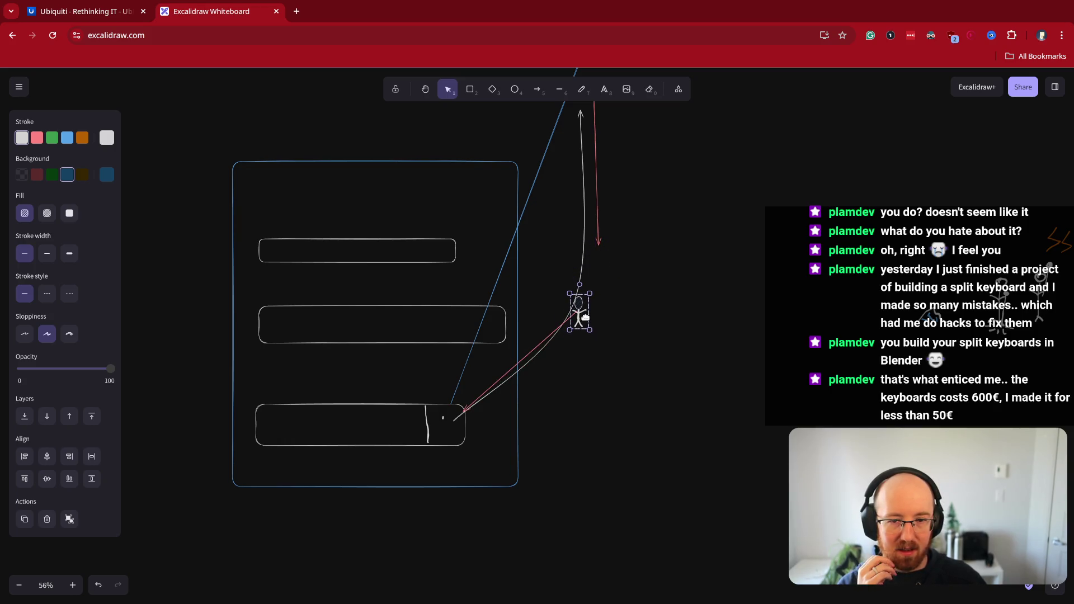
left_click(657, 364)
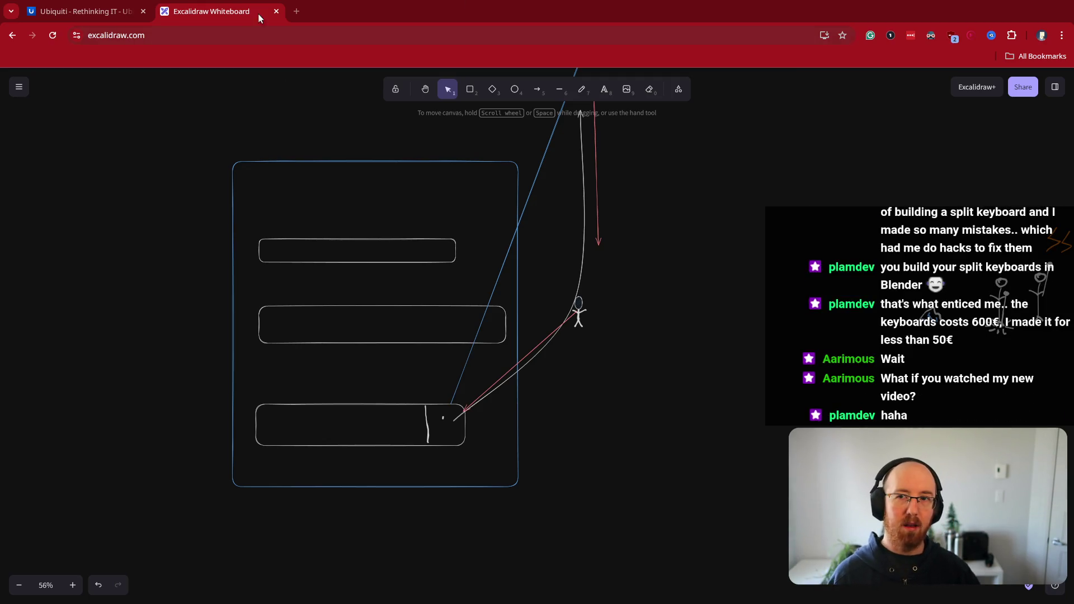
left_click(297, 11)
Go to the 'aarimous' YouTube channel and open 'My Income from 2 Years of Game Dev'
type("aarimous")
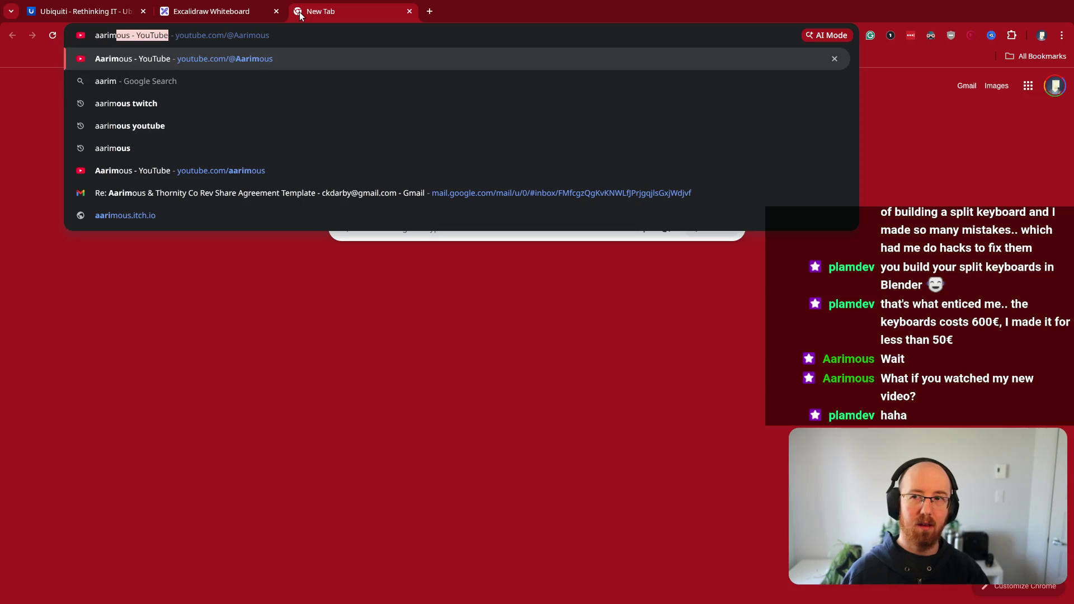
key("Return")
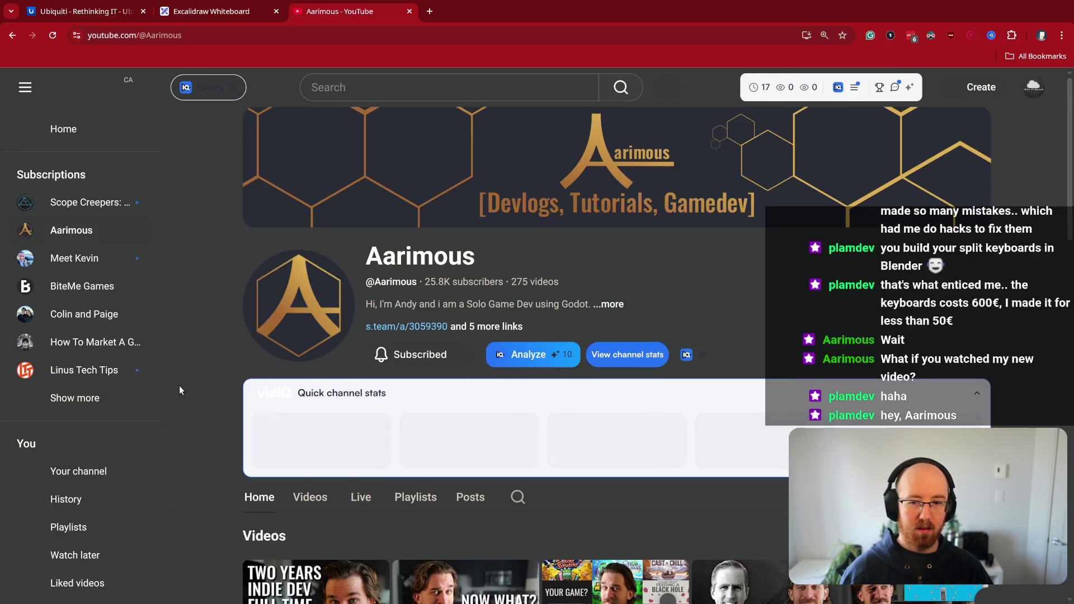
scroll(184, 385, "down", 3)
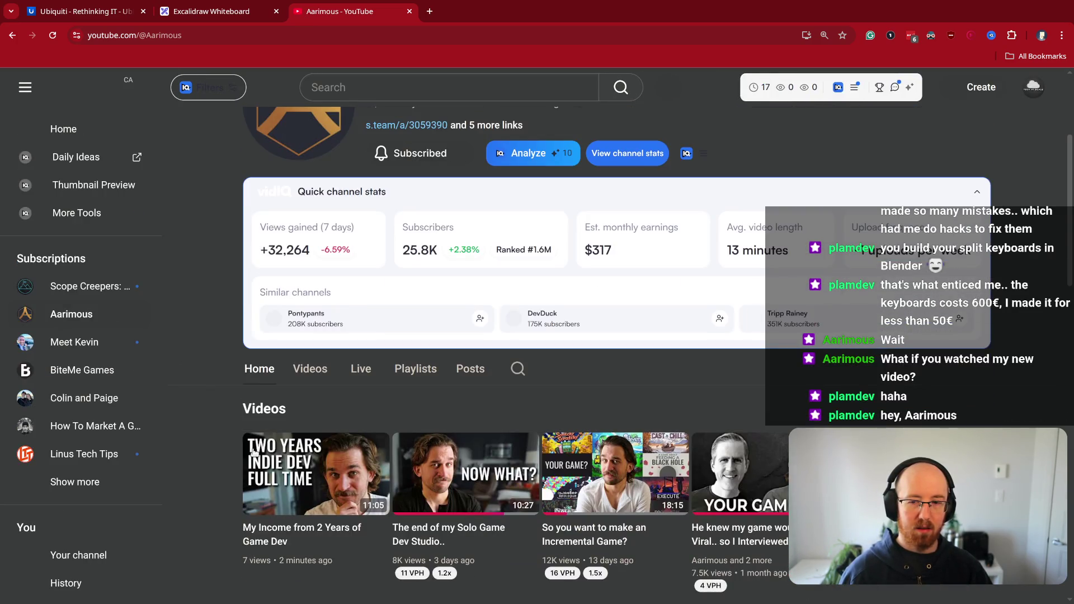
left_click(308, 478)
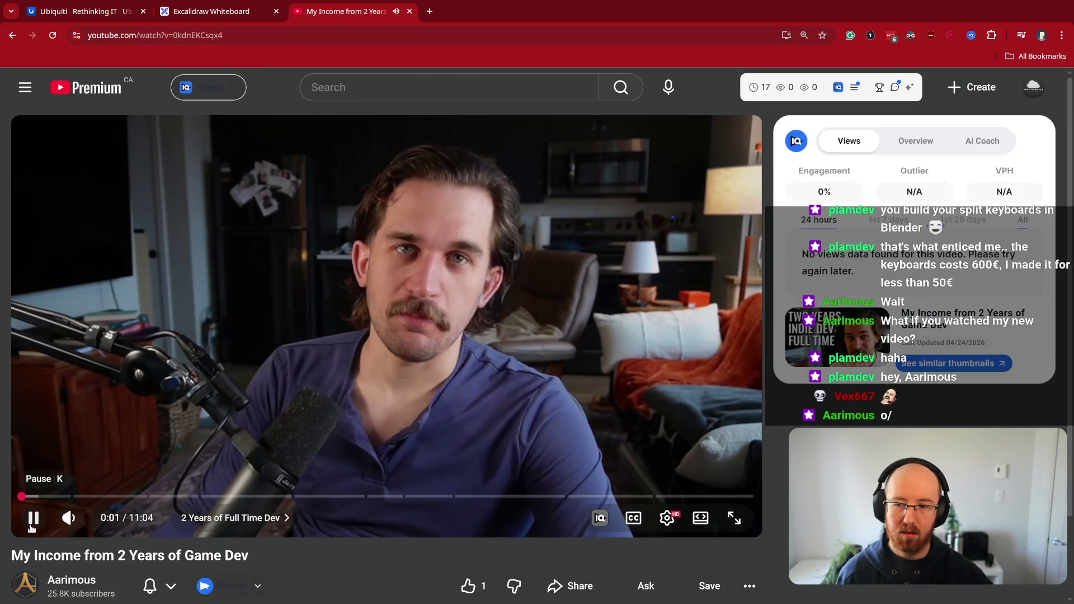
Pause the income video at 0:02, then resume playback
left_click(31, 528)
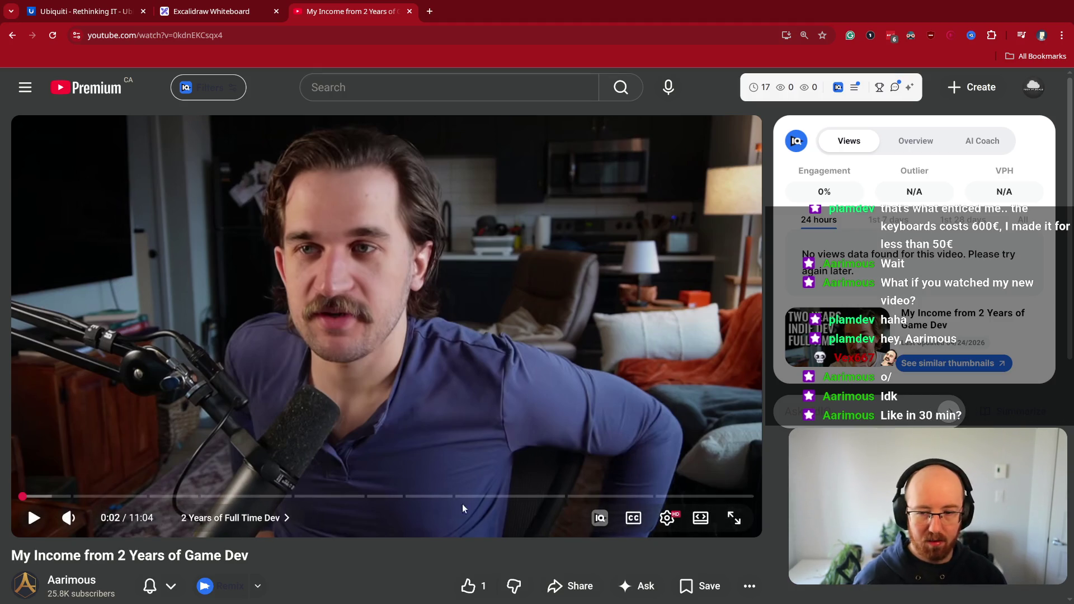
left_click(456, 329)
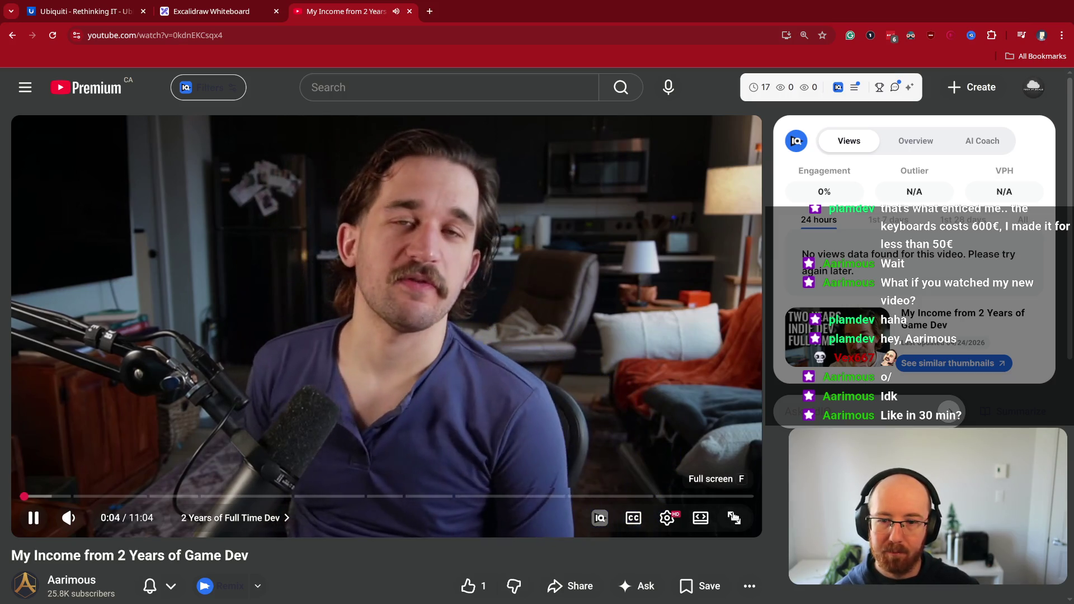
Pause at 0:06, set playback speed to 1.05x, and switch the video to full screen
left_click(594, 427)
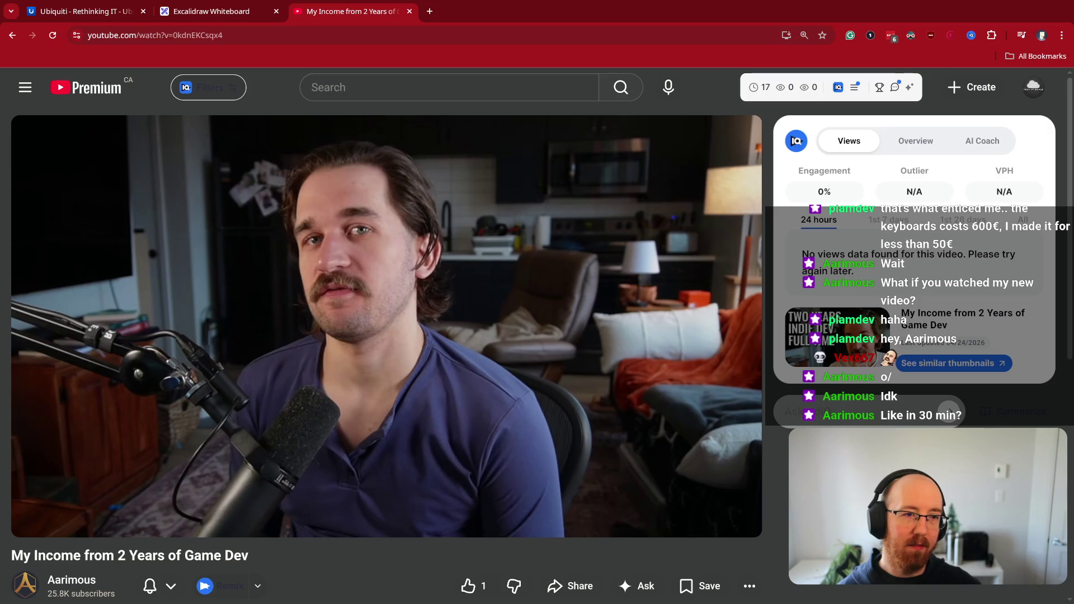
left_click(667, 519)
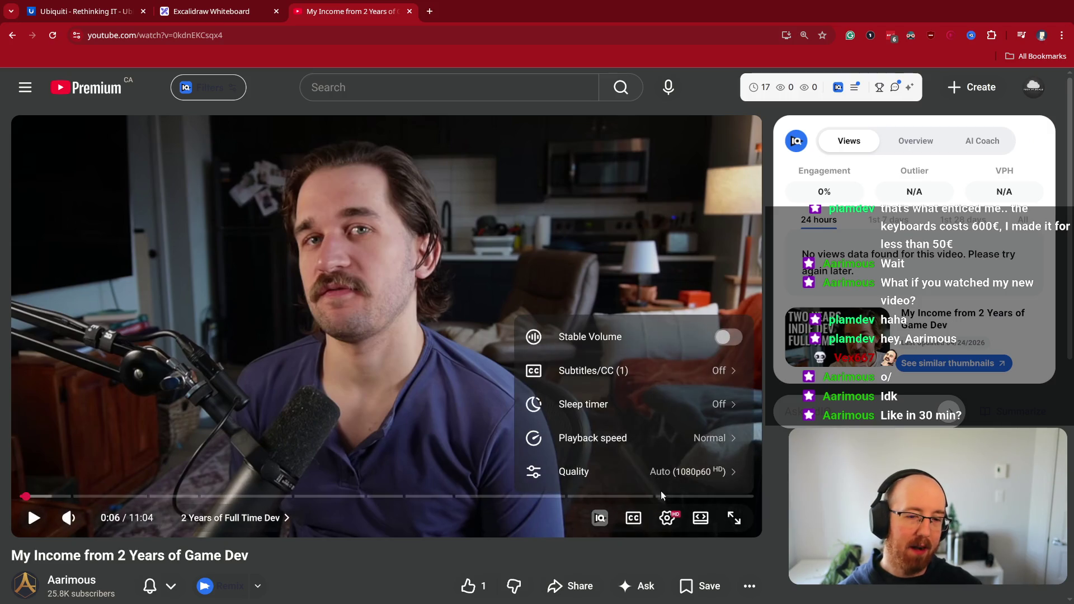
left_click(697, 439)
left_click(601, 421)
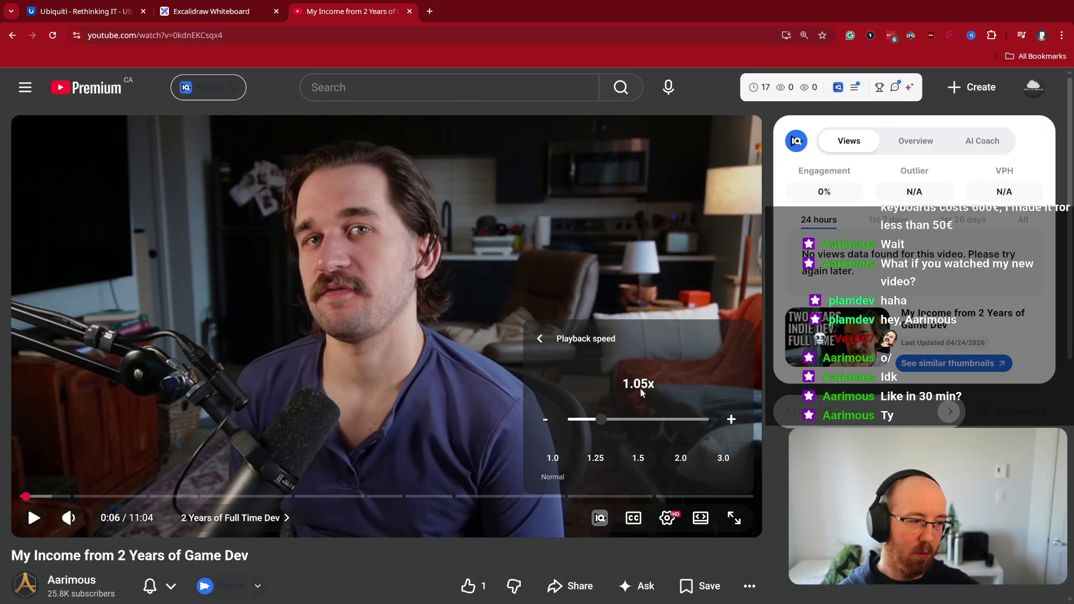
left_click(431, 419)
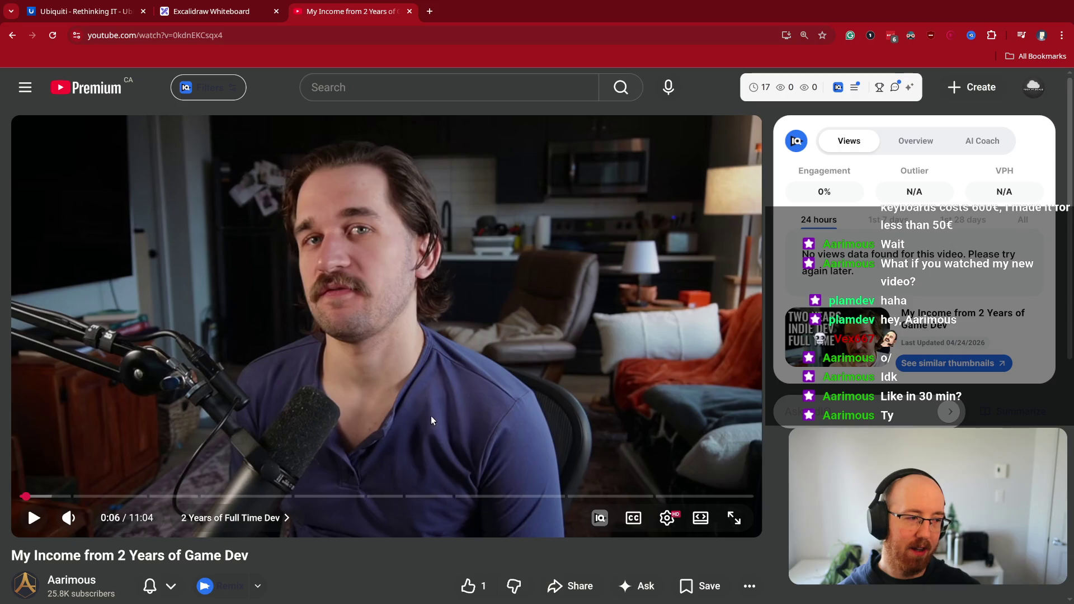
left_click(734, 518)
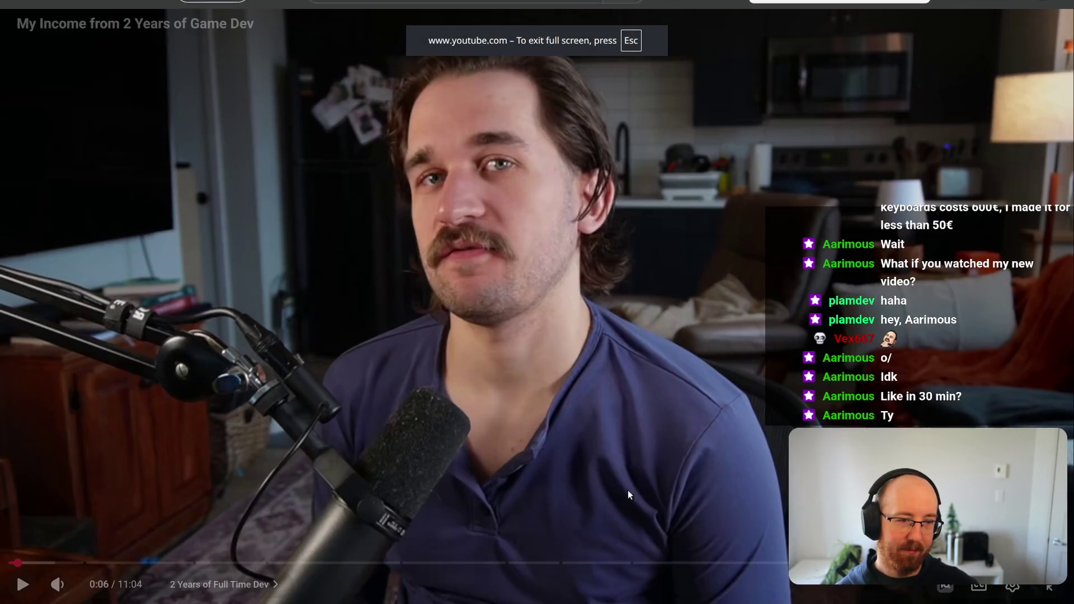
Pause and resume through the talking-head part, stopping on the Steam revenue chart at 1:00
left_click(537, 351)
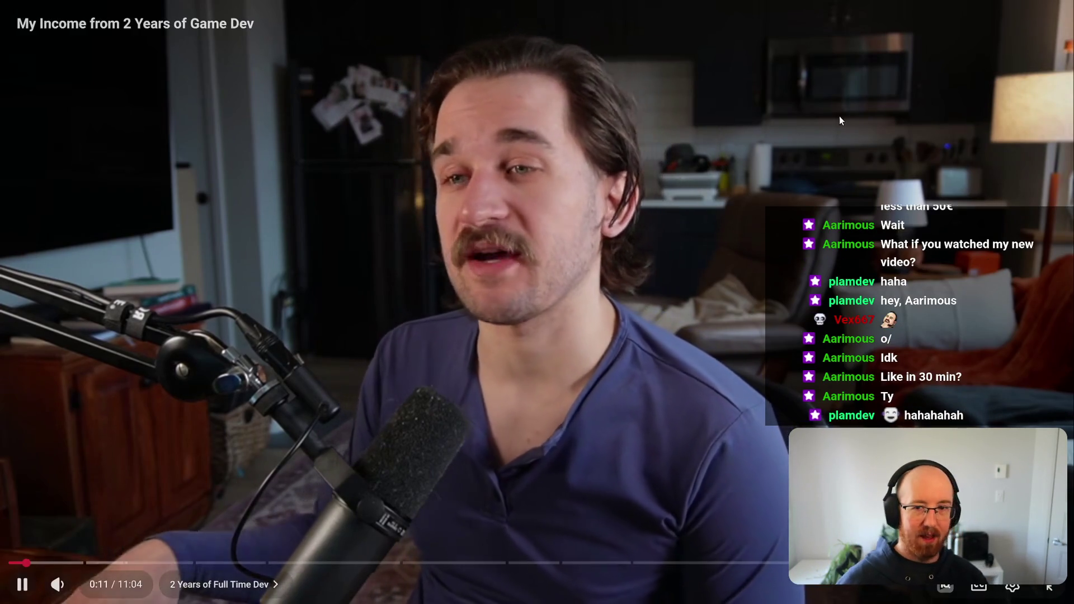
left_click(584, 233)
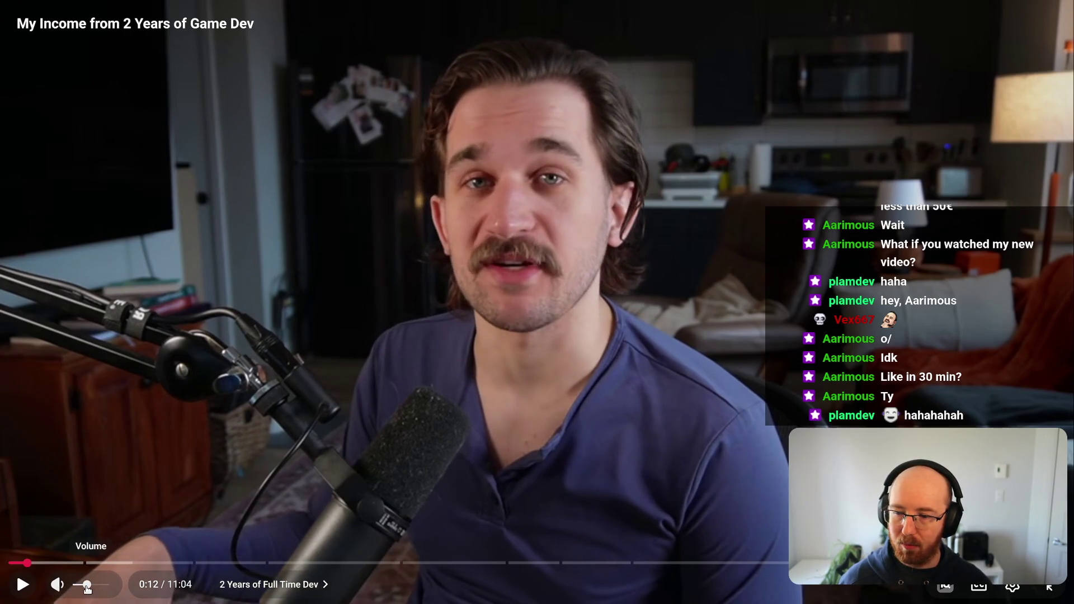
left_click(23, 585)
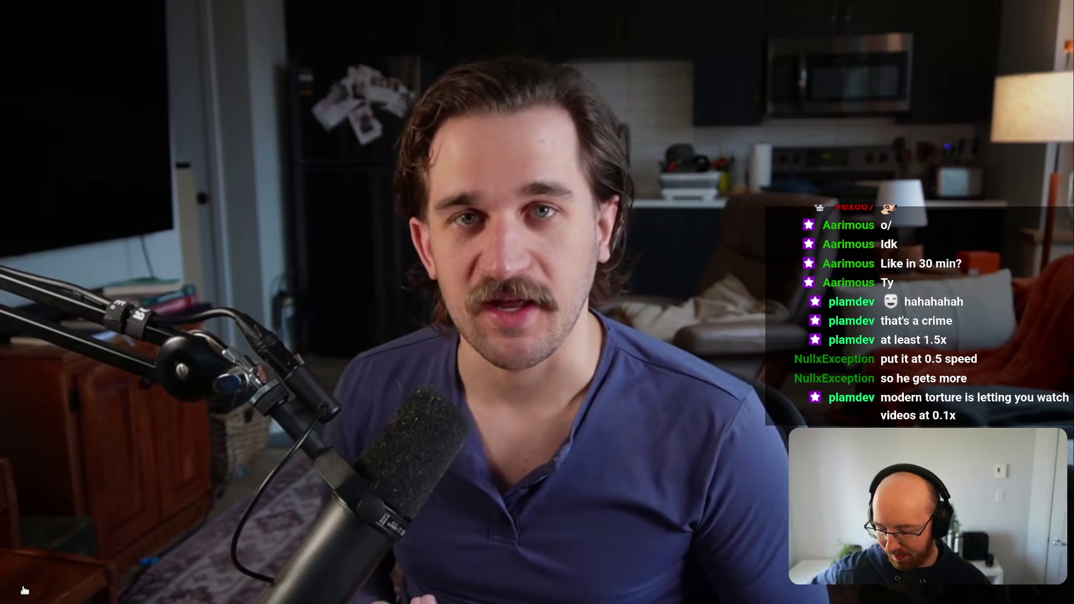
left_click(23, 585)
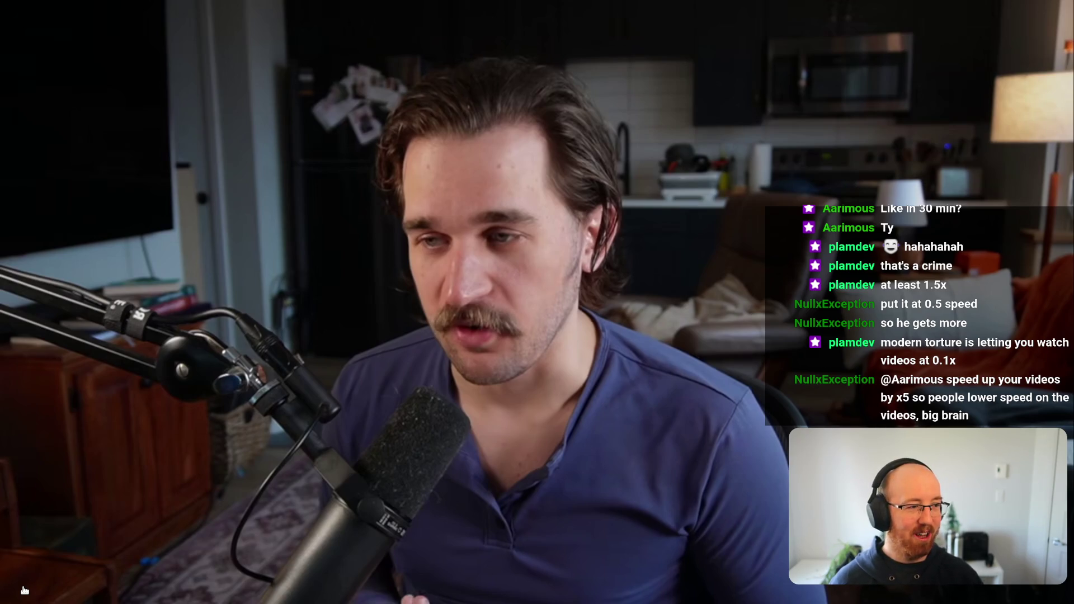
left_click(24, 587)
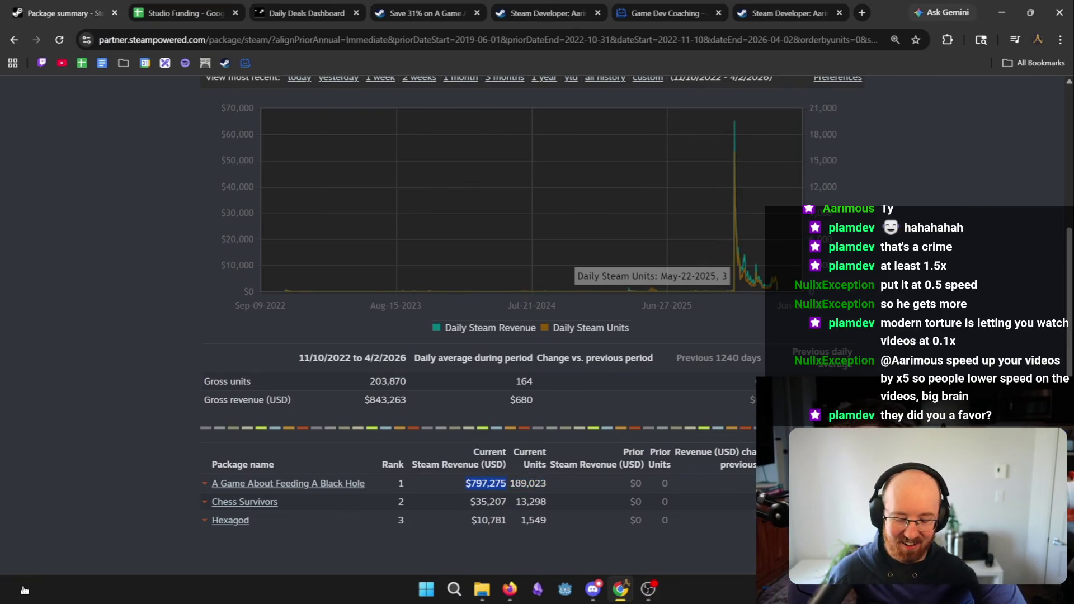
left_click(23, 586)
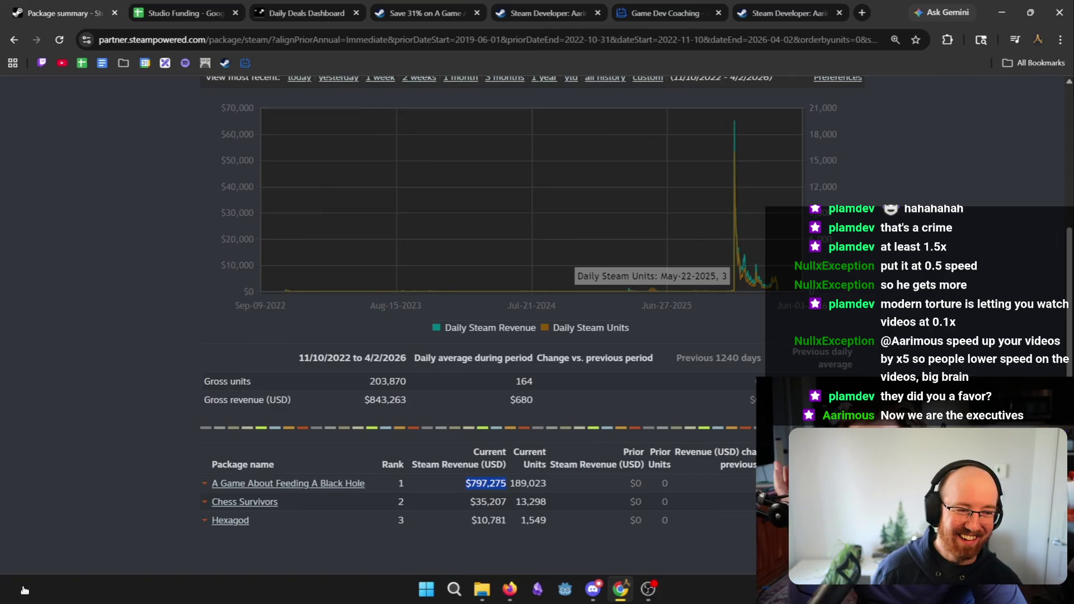
Play on past the $797,275 Steamworks breakdown and pause on the channel's Videos page
left_click(24, 589)
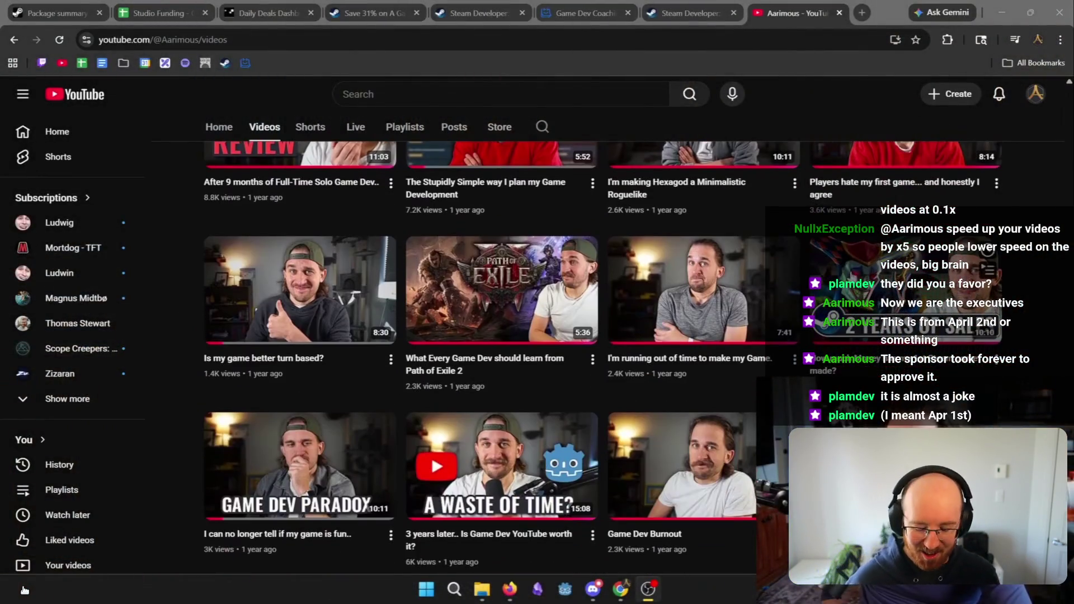
left_click(22, 586)
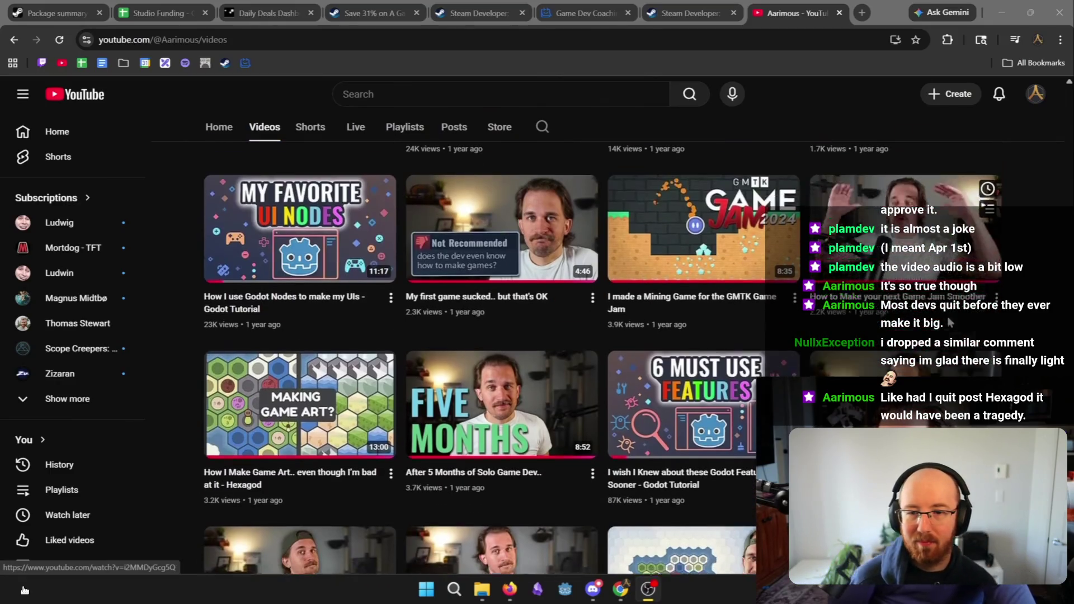
Scroll up through the channel's video upload grid
scroll(947, 318, "up", 15)
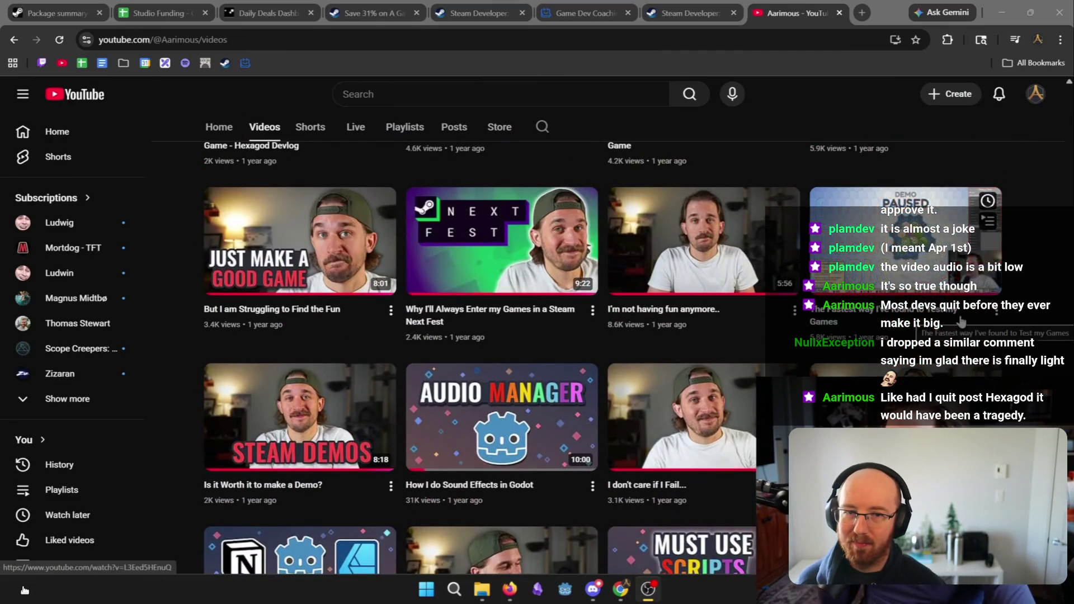
Scroll back through the channel's older uploads, then refocus the full-screen income video
scroll(961, 322, "up", 3)
scroll(1049, 298, "up", 2)
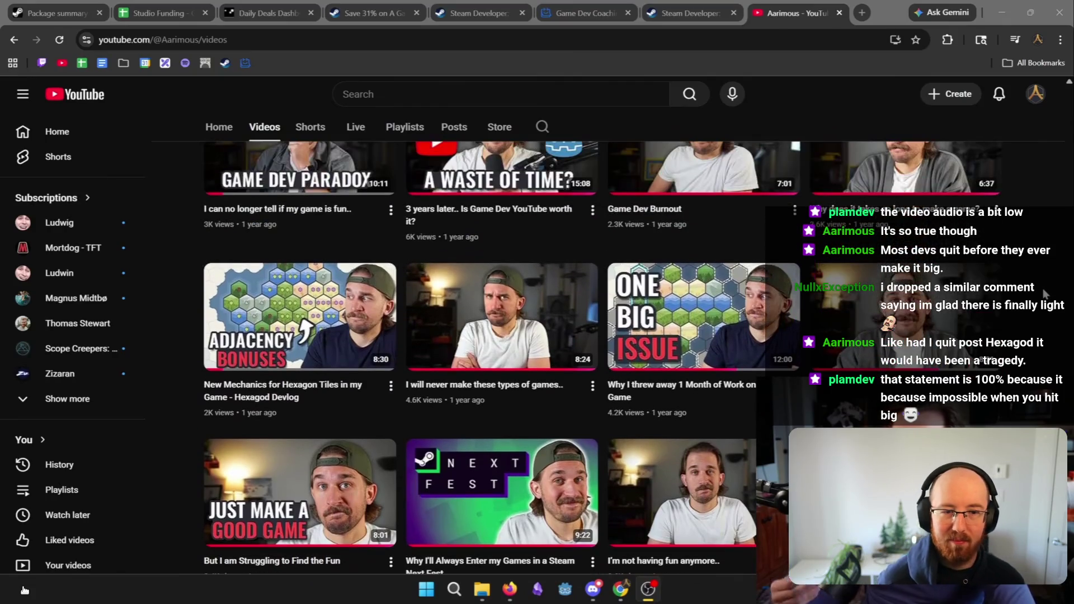
scroll(1042, 292, "up", 4)
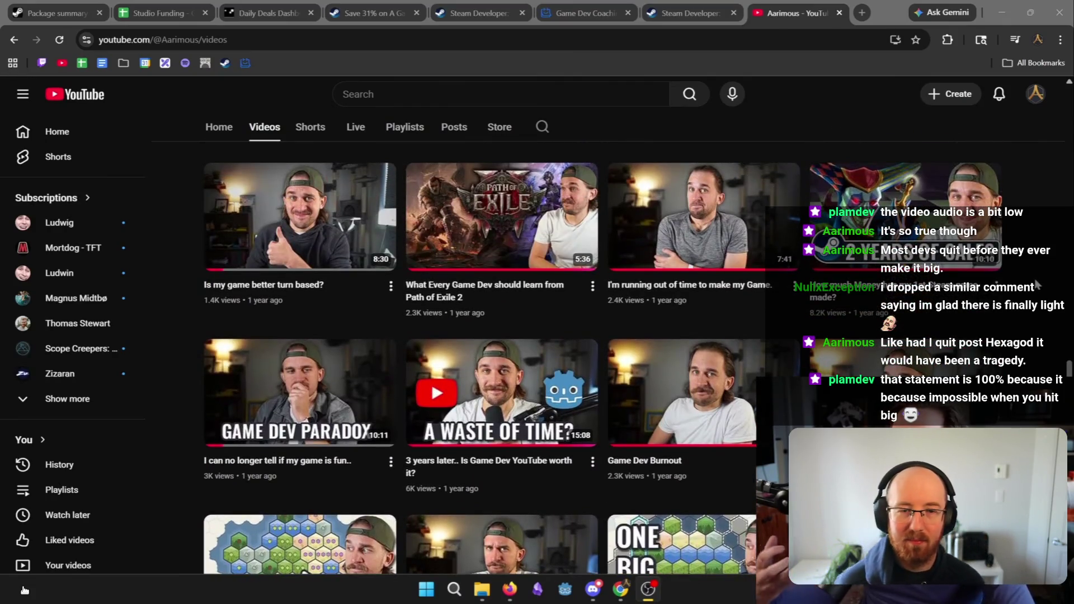
scroll(1035, 280, "up", 5)
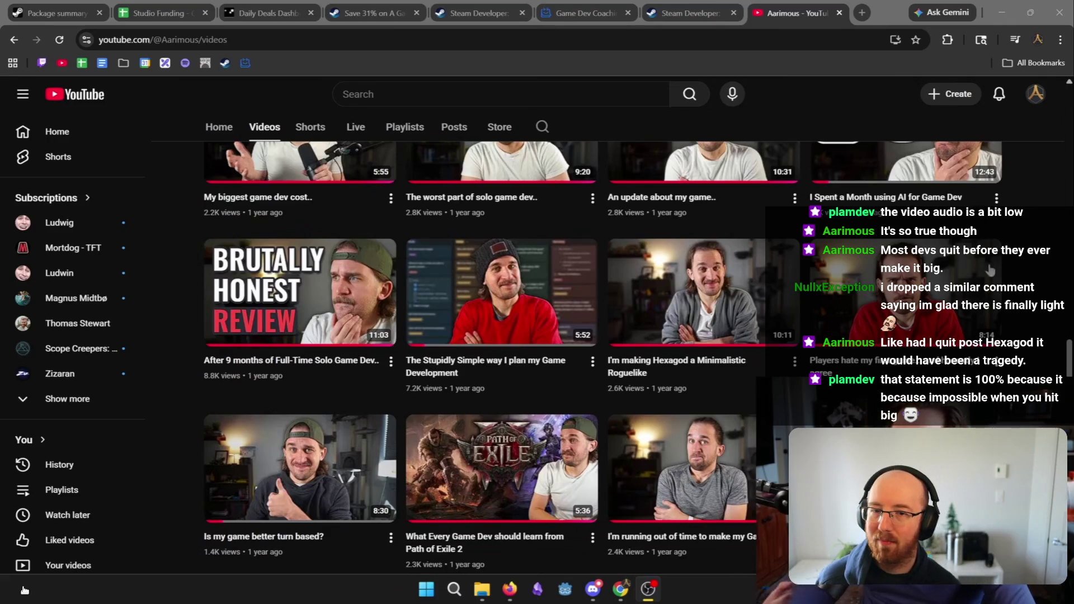
scroll(990, 271, "up", 1)
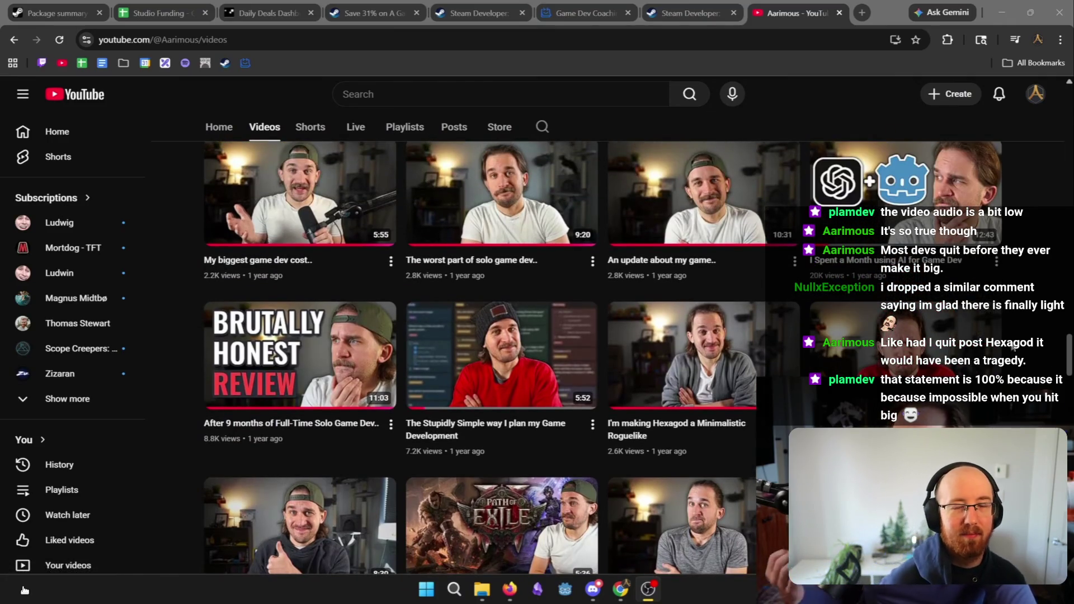
scroll(984, 358, "up", 5)
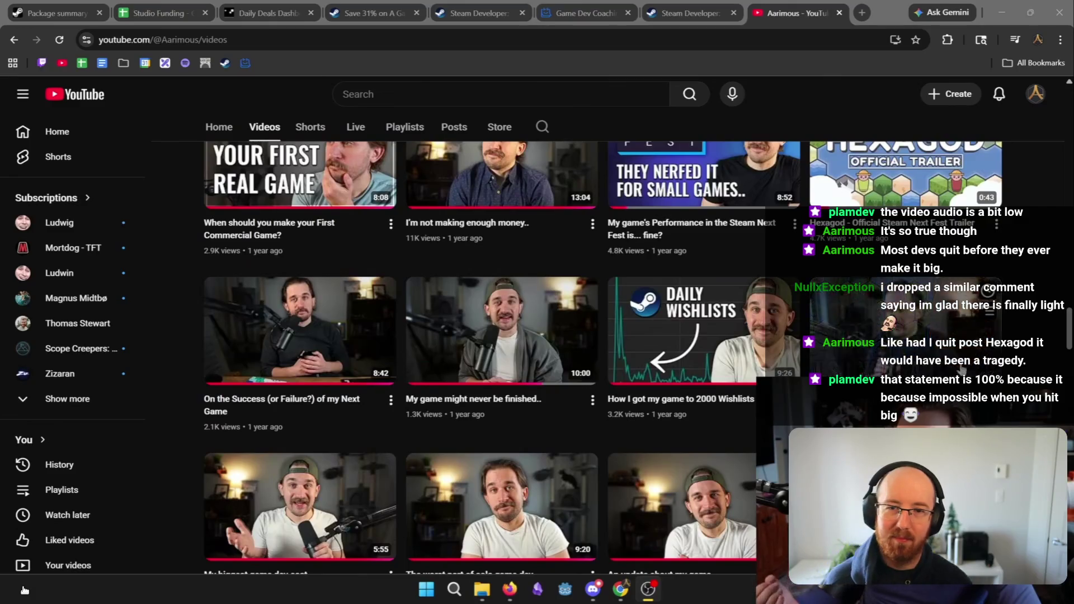
scroll(481, 358, "up", 3)
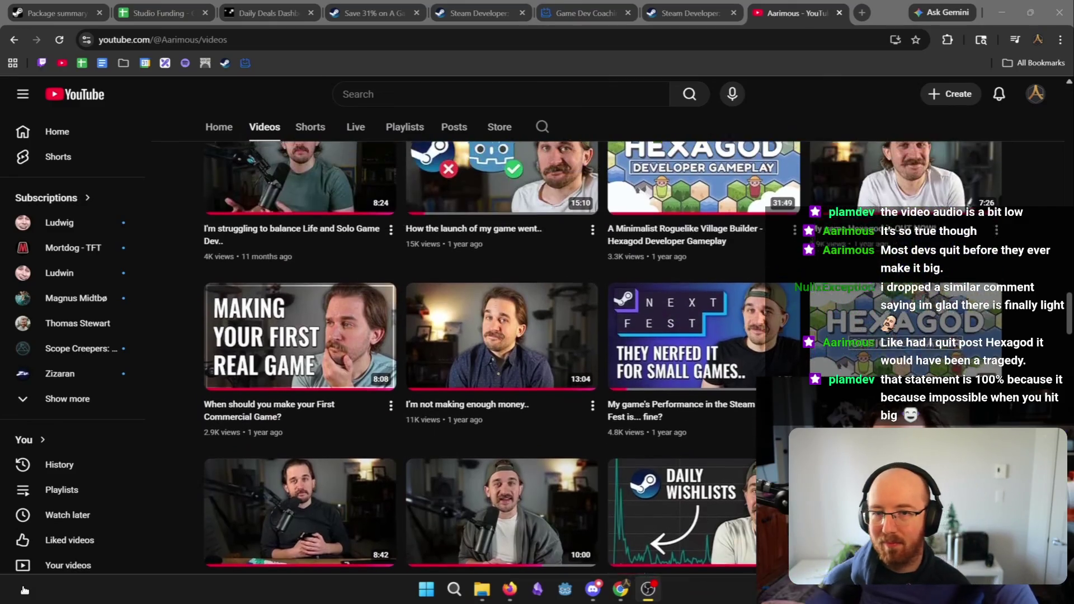
scroll(481, 358, "up", 9)
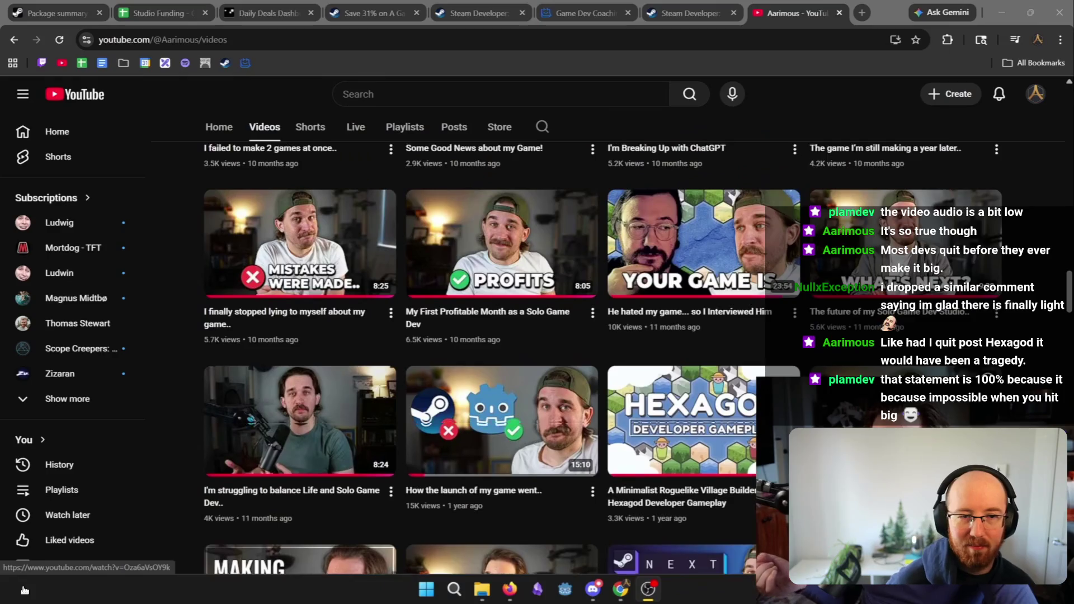
scroll(481, 357, "up", 9)
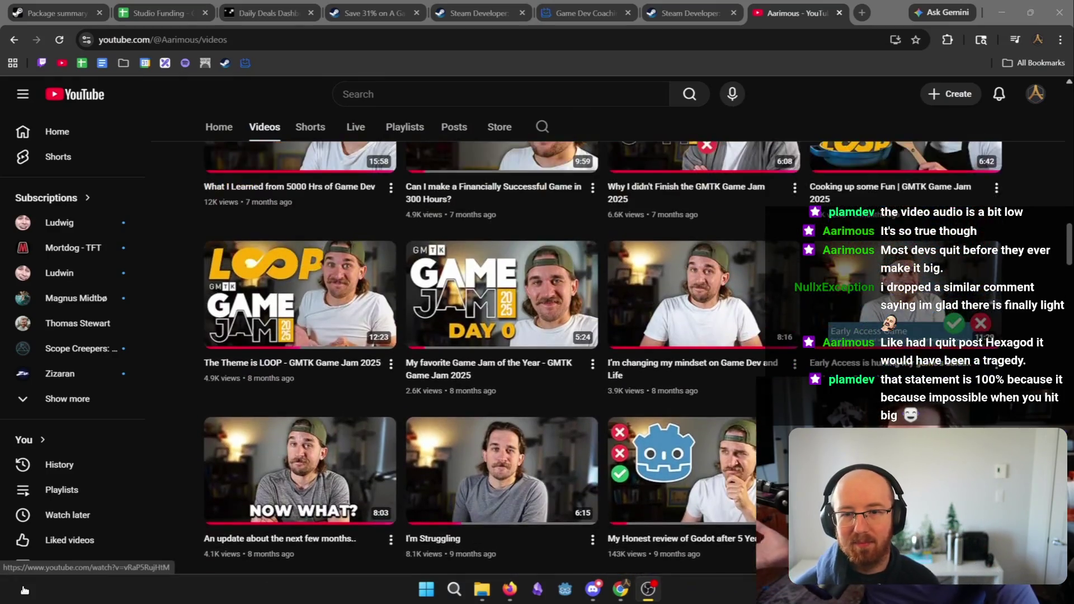
scroll(602, 358, "up", 5)
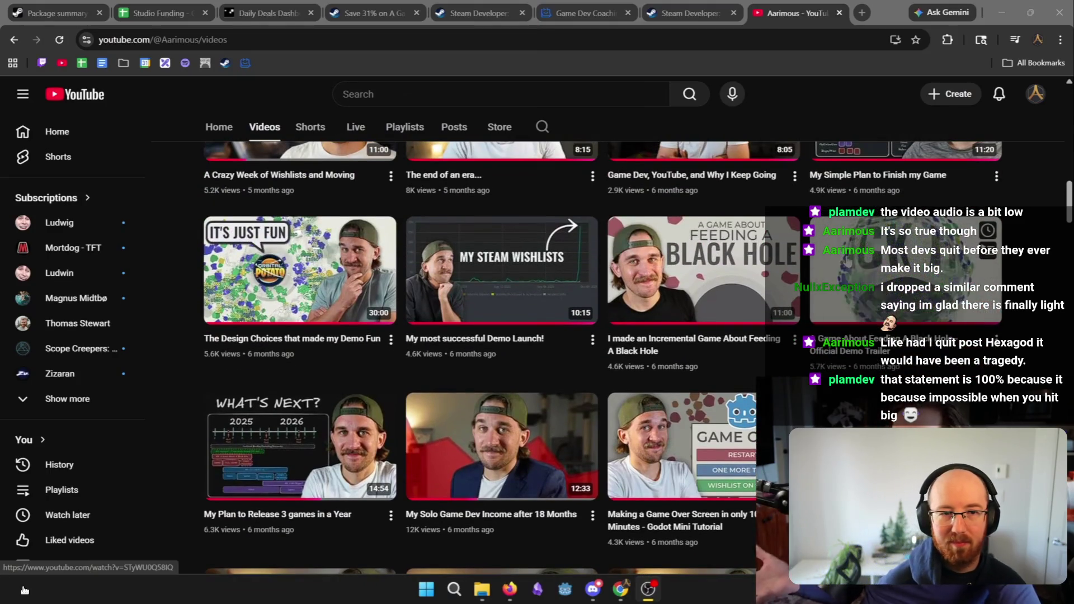
scroll(563, 358, "up", 8)
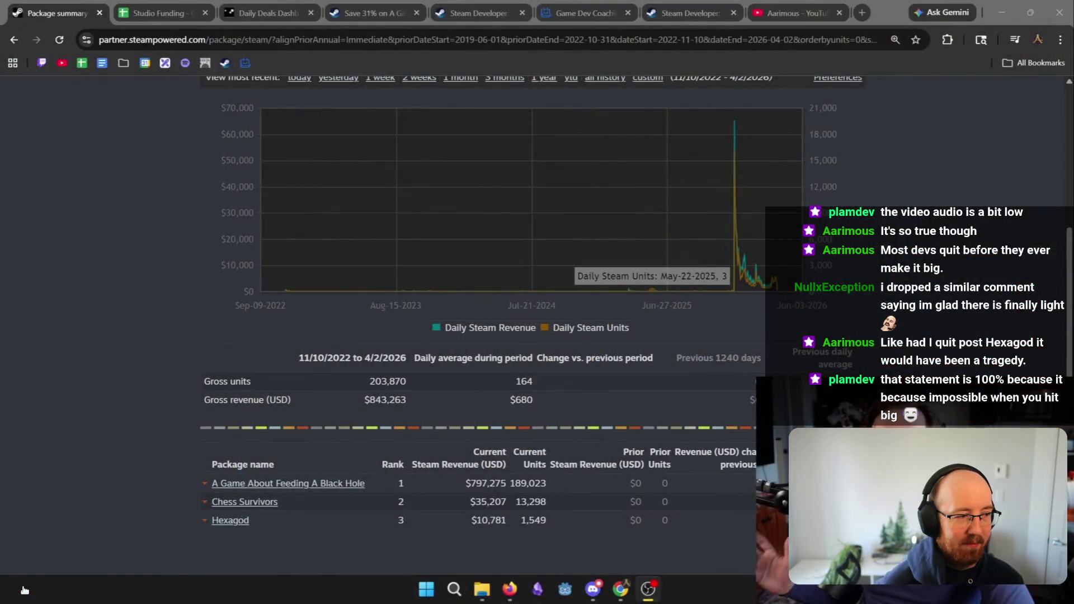
left_click(850, 120)
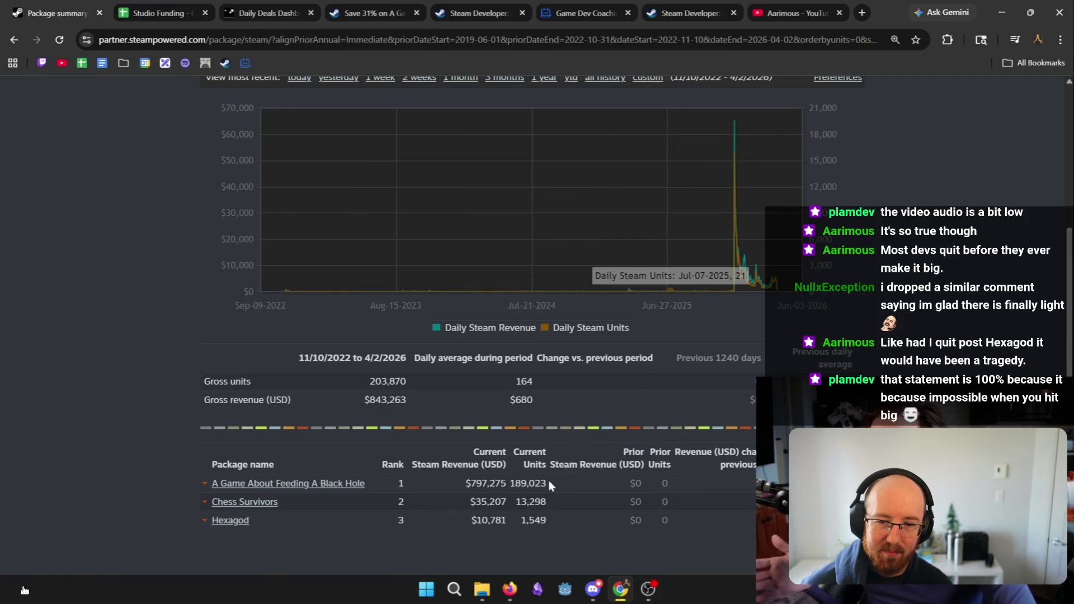
Pause and resume on the Steamworks lifetime revenue page, letting the video reach the Summary sheet
left_click(24, 589)
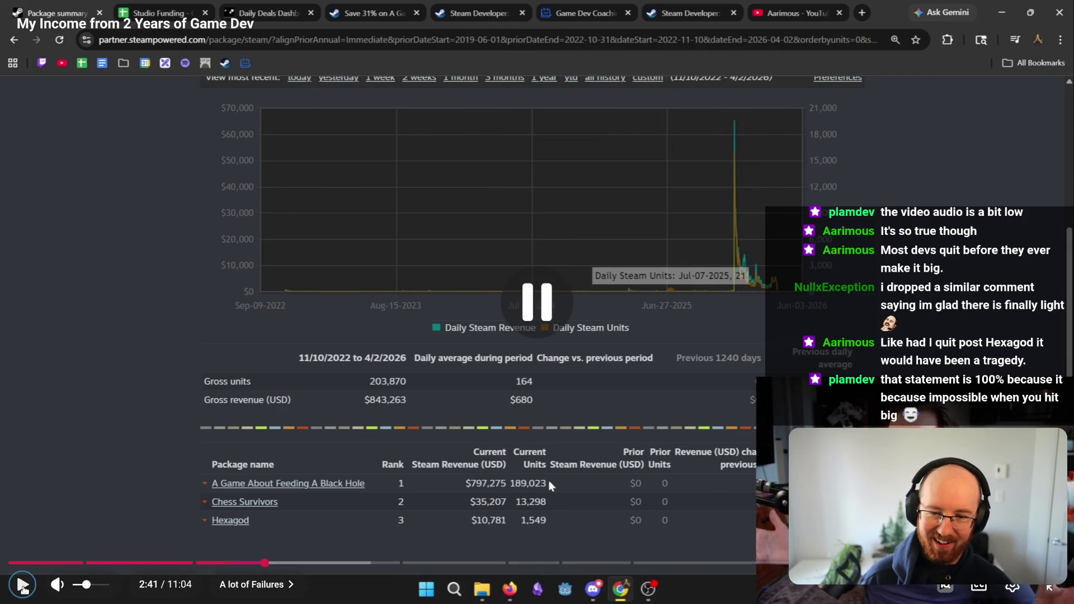
left_click(23, 589)
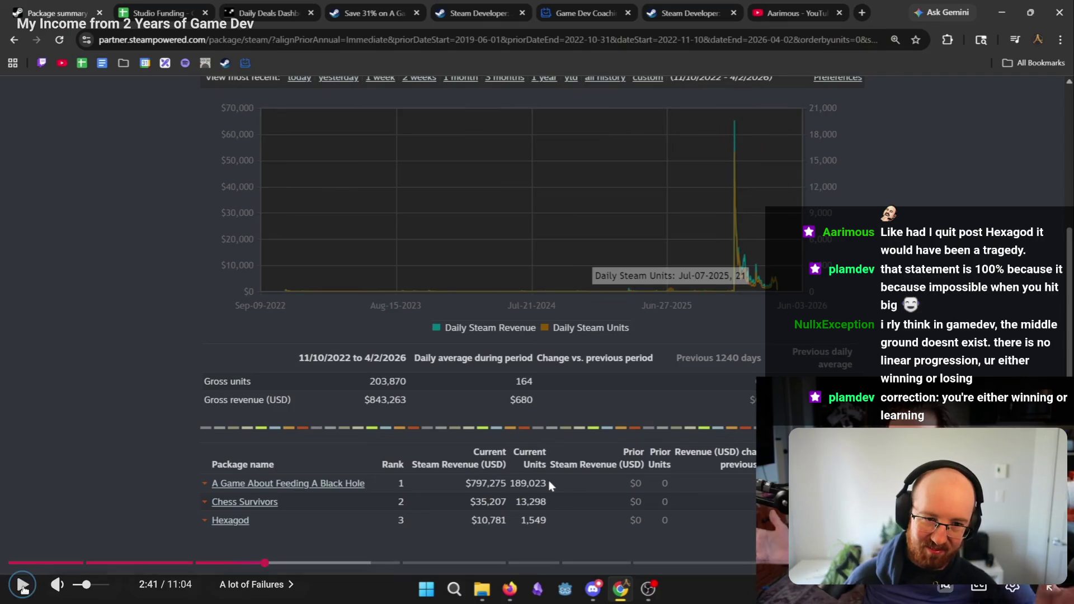
left_click(23, 585)
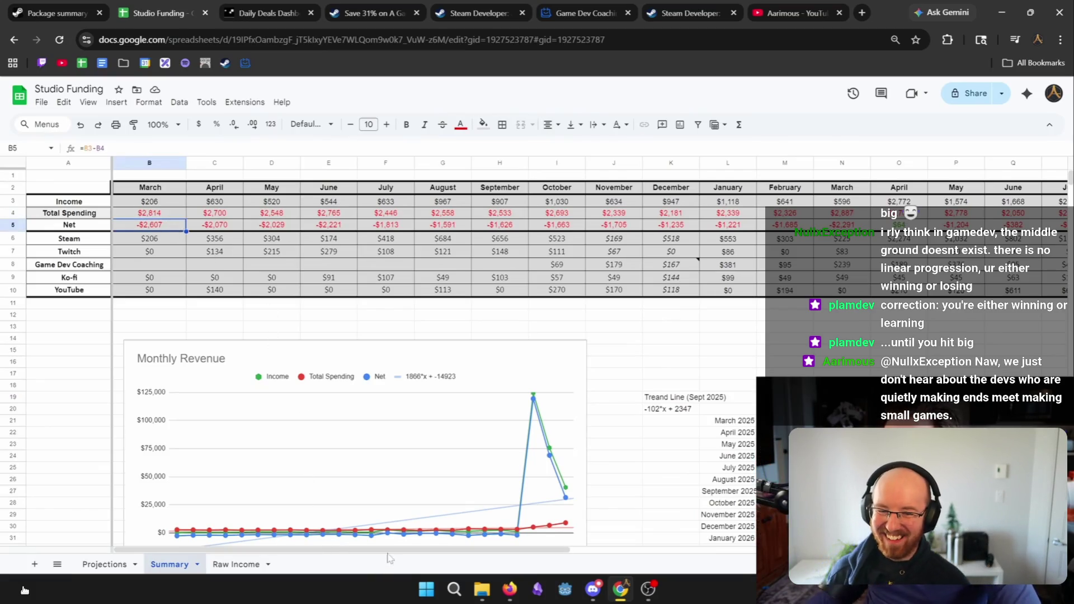
left_click_drag(490, 550, 592, 549)
left_click_drag(485, 188, 499, 299)
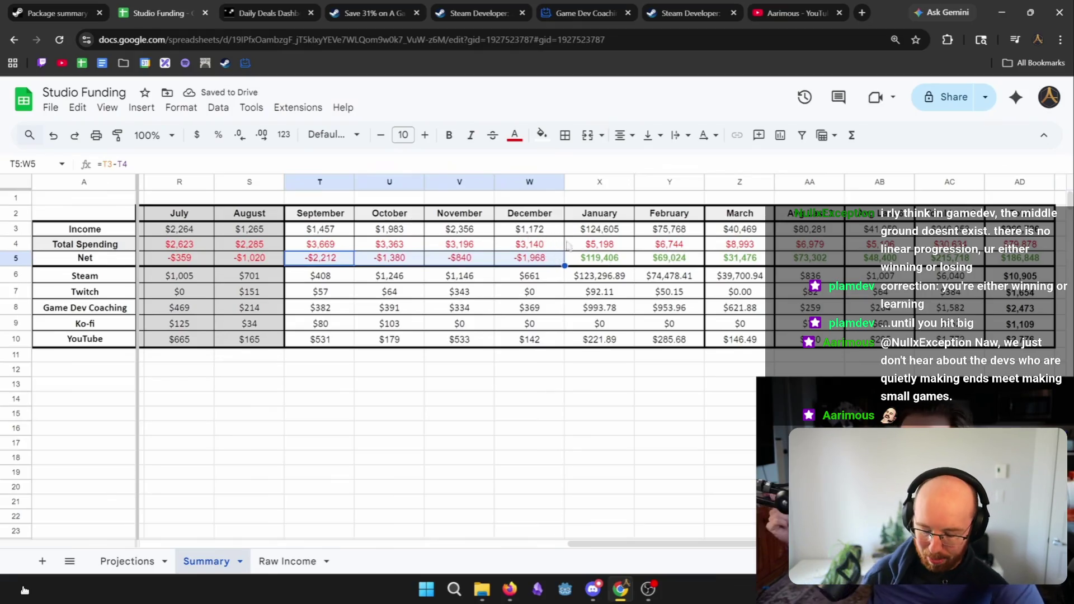
left_click(23, 587)
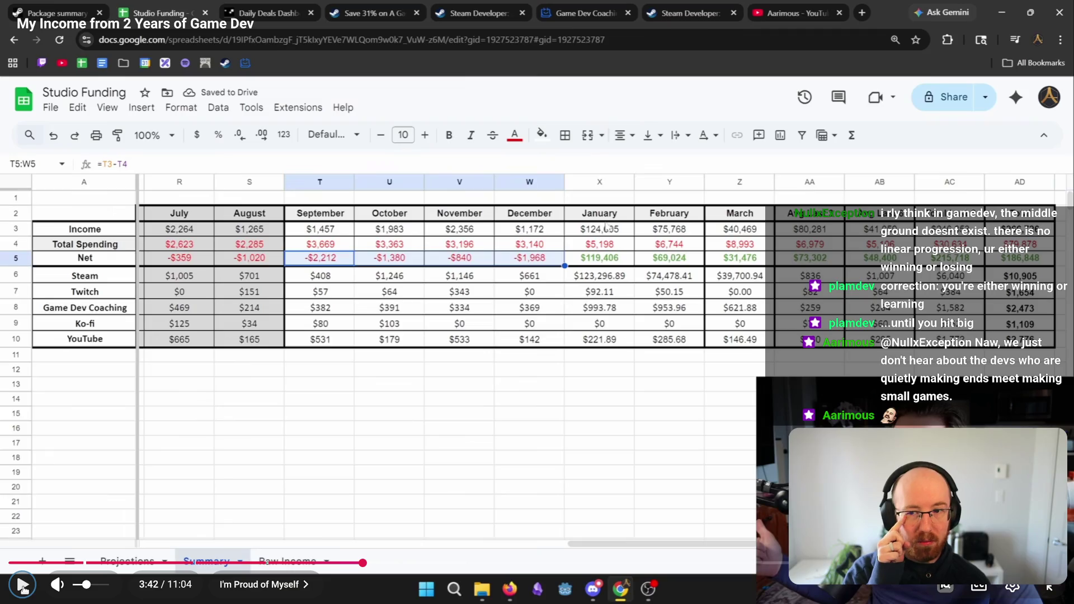
left_click(24, 587)
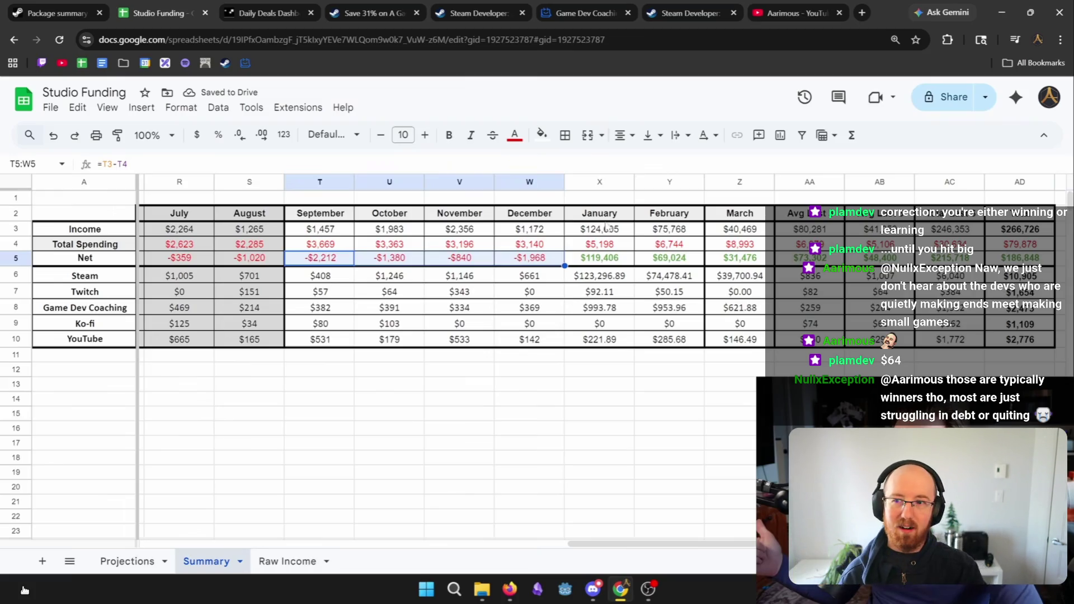
Resume the video and skip ahead with the right arrow past the Xsolla sponsorship to 4:44
left_click(24, 589)
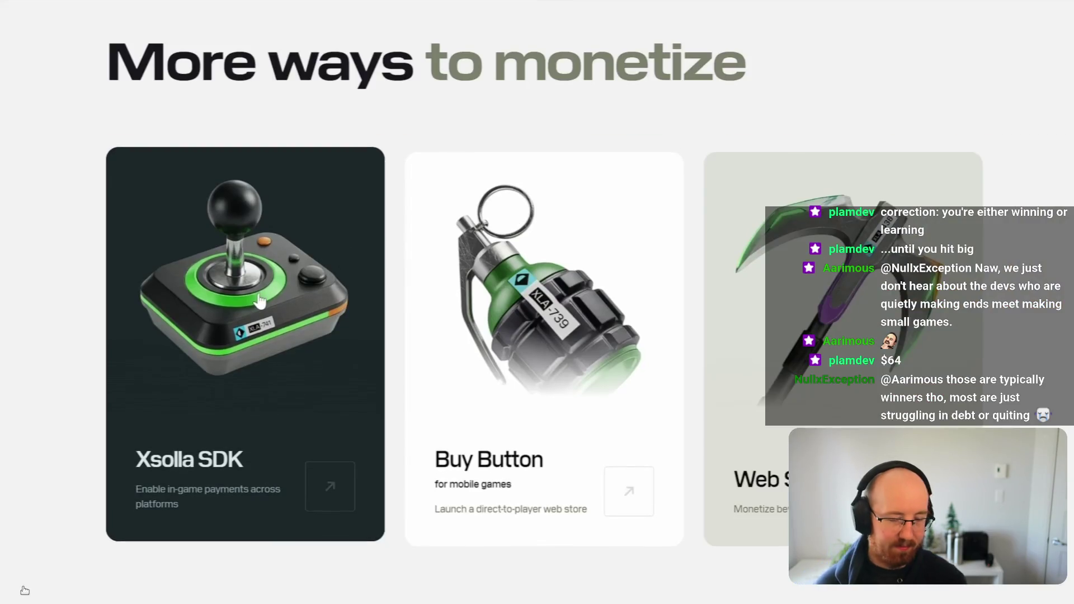
key("Right")
key("Right")
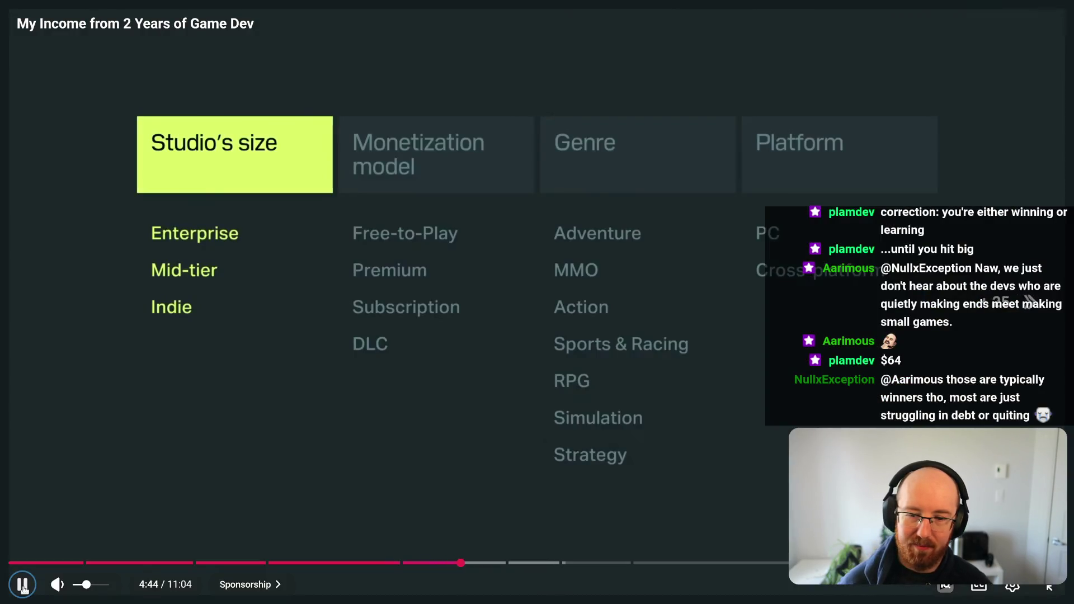
key("Right")
key("Right")
key("Right")
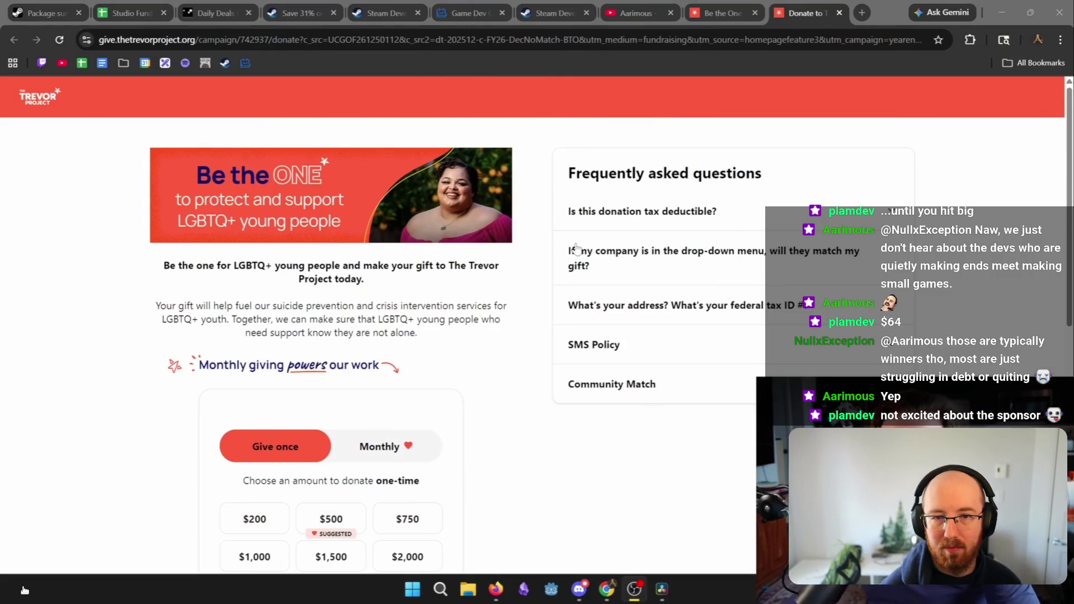
Skim the Trevor Project donation page, then close its tabs with Ctrl+W
scroll(589, 281, "down", 3)
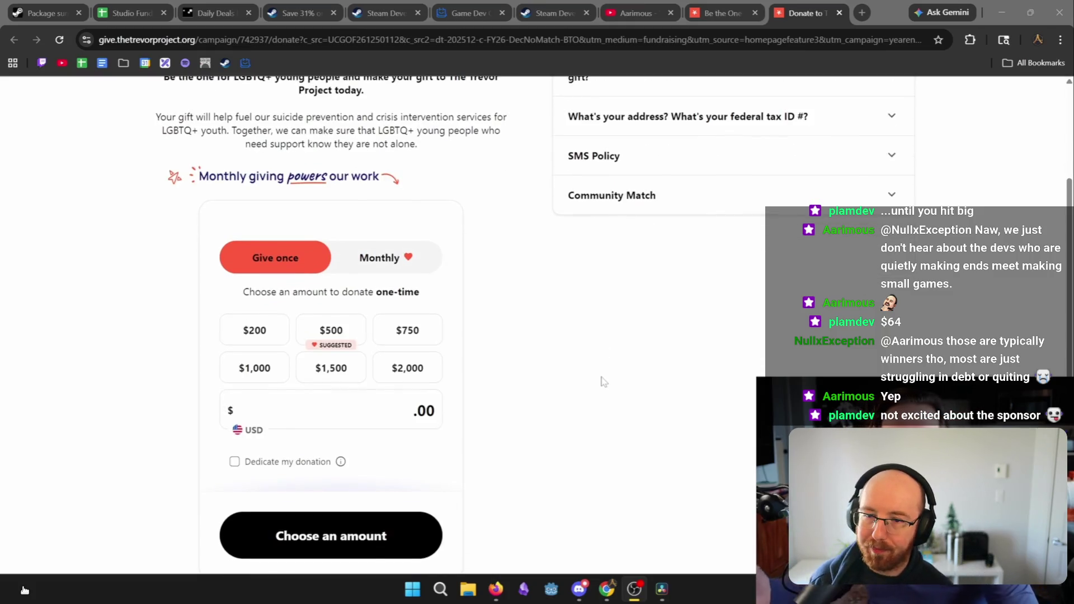
scroll(603, 382, "up", 4)
key("ctrl+w")
key("ctrl+w")
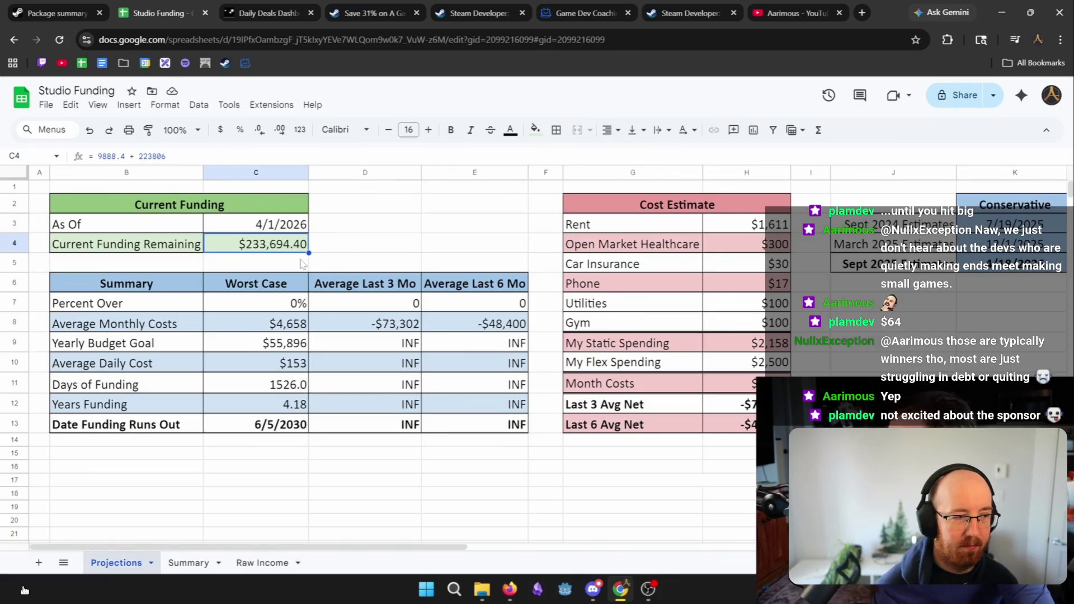
Inspect the Average Monthly Costs through Date Funding Runs Out formulas, then pause on the projections
left_click(293, 326)
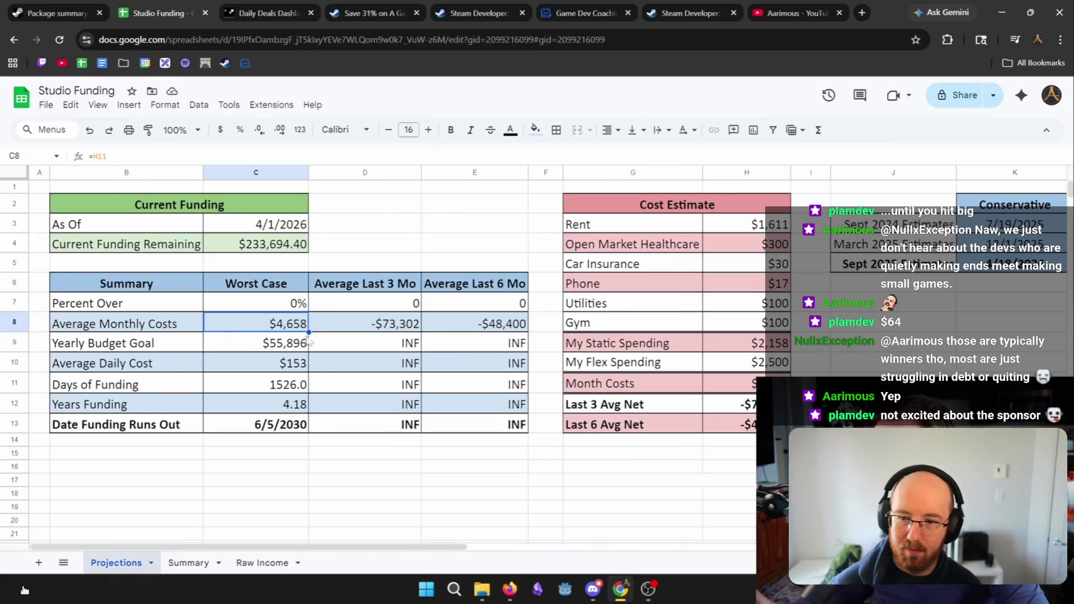
left_click(282, 348)
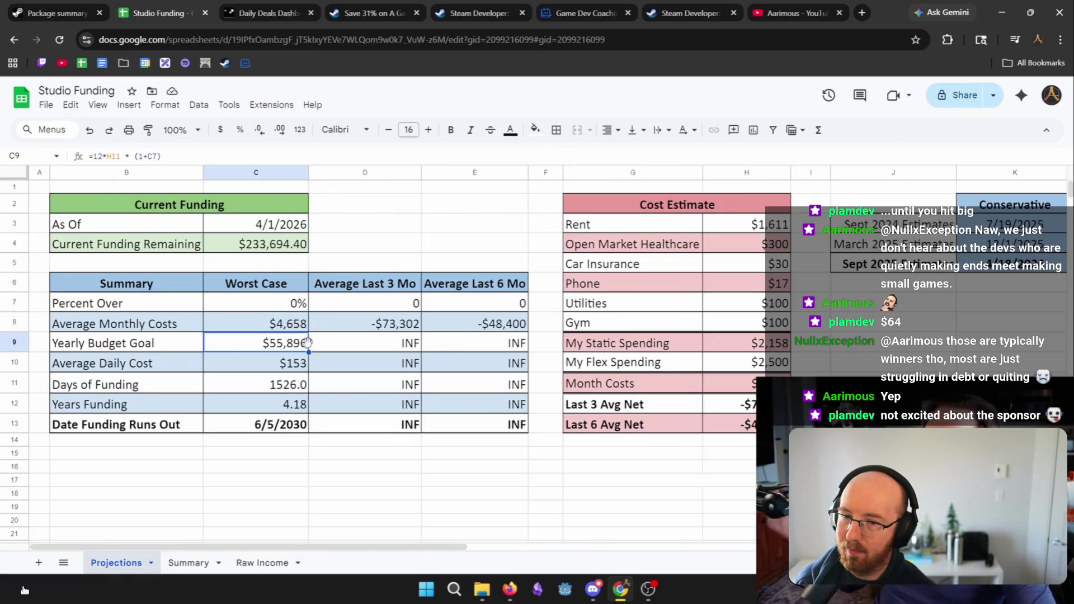
left_click(276, 374)
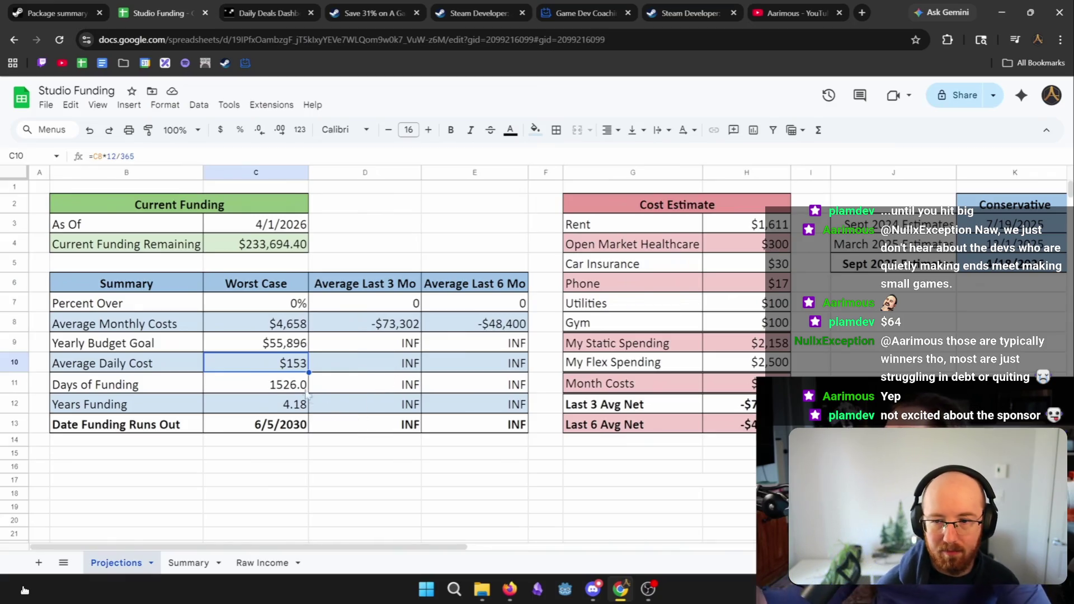
left_click(268, 392)
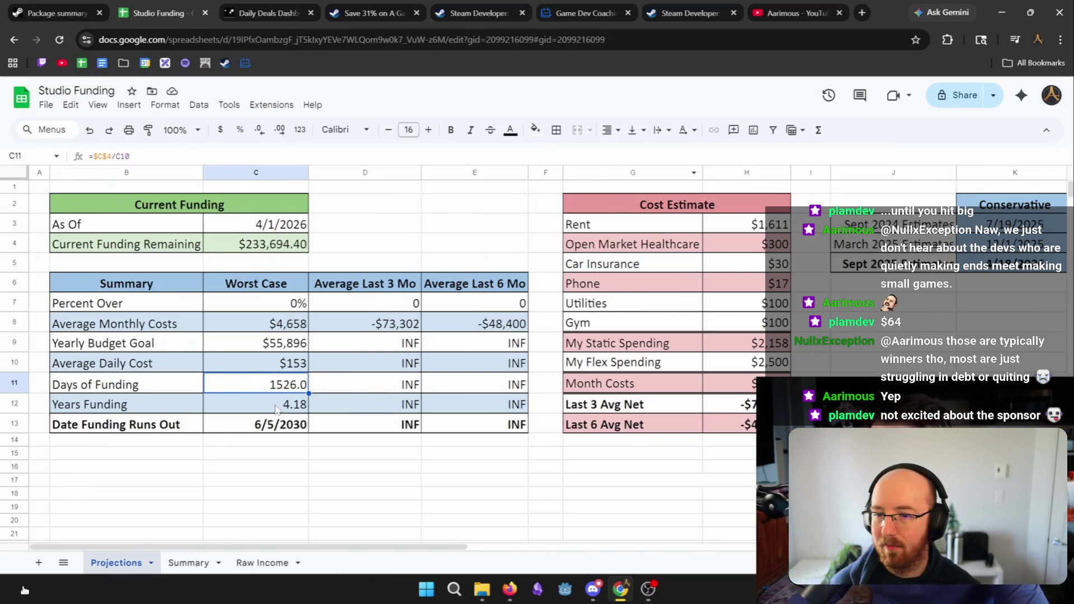
left_click(276, 408)
left_click(290, 421)
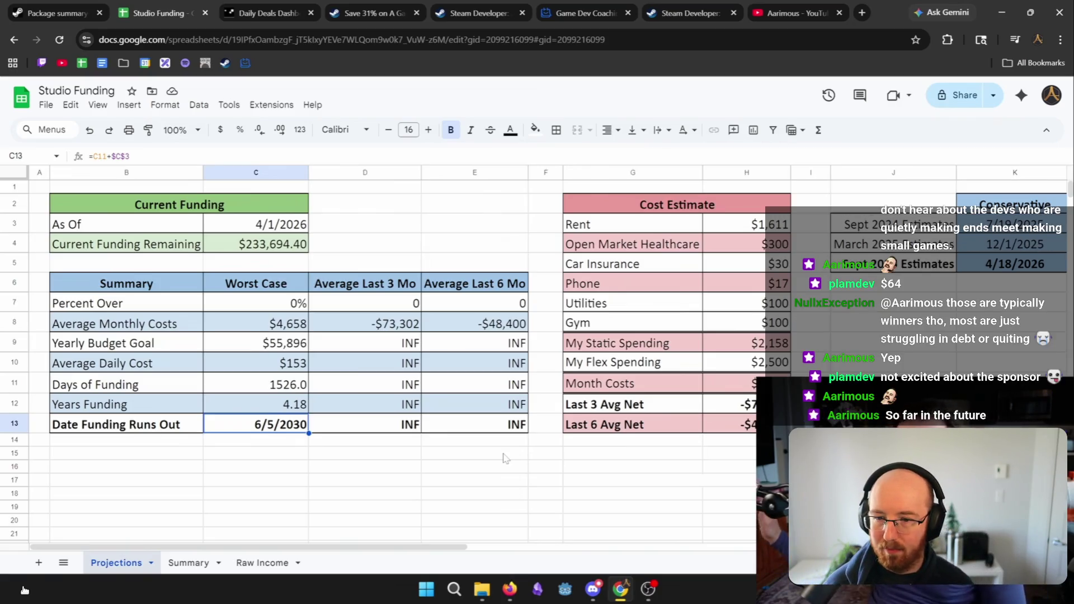
left_click(24, 588)
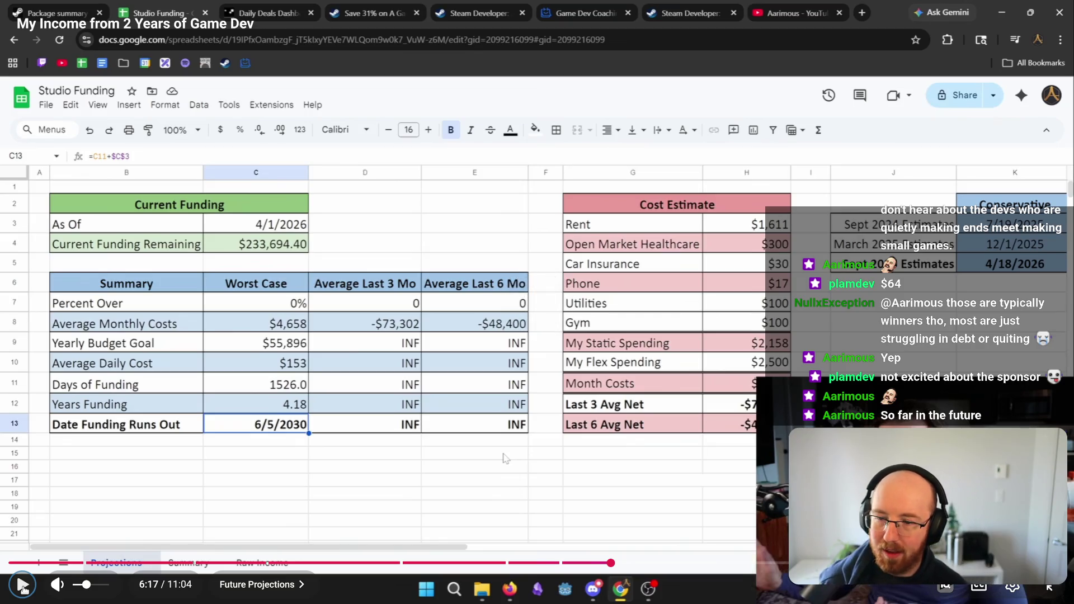
Resume the video and keep it playing past the Projections sheet toward the Summary chart
left_click(23, 589)
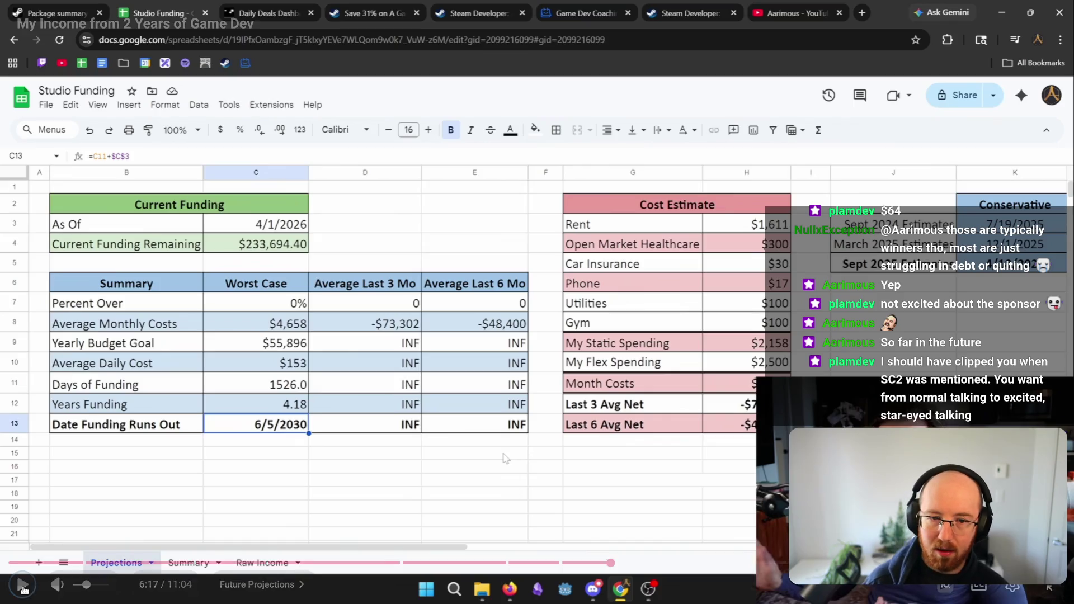
left_click(24, 586)
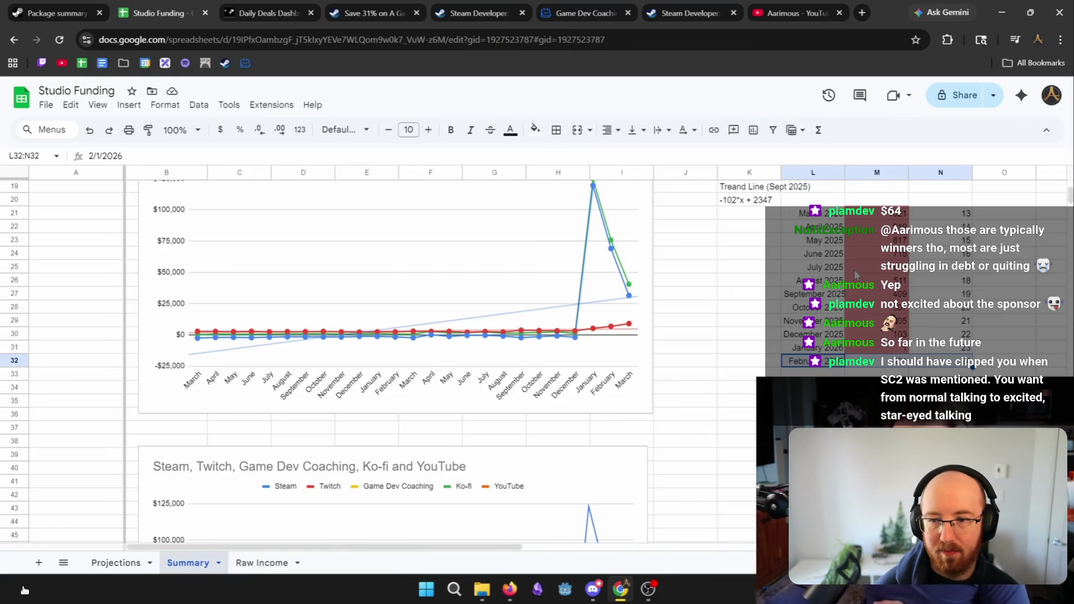
Scroll around the Summary sheet's Monthly Revenue chart and trend-line table, then switch to Raw Income
scroll(745, 263, "up", 6)
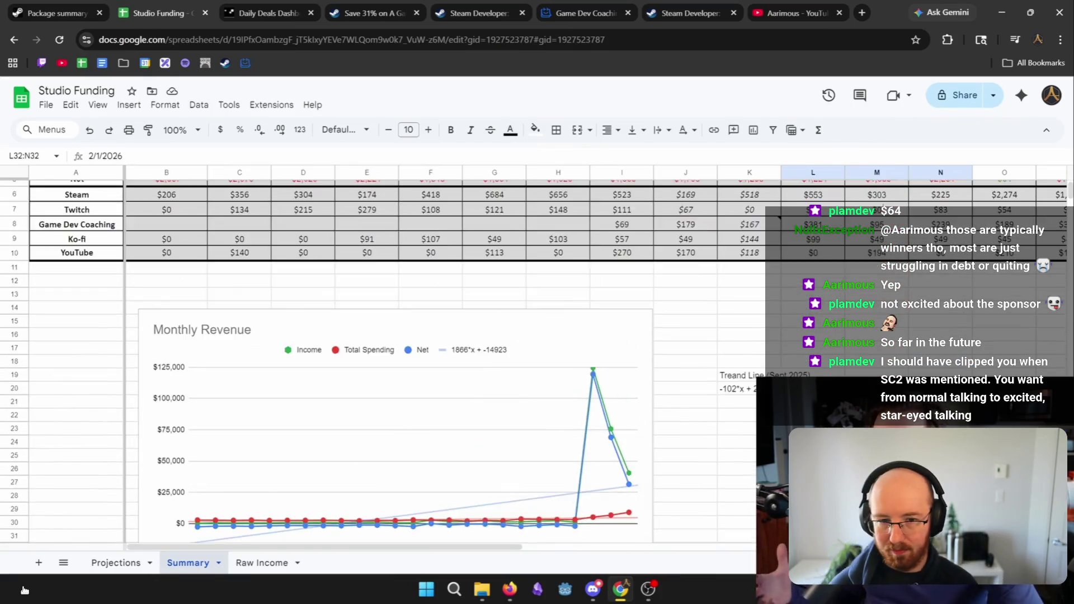
scroll(745, 263, "right", 10)
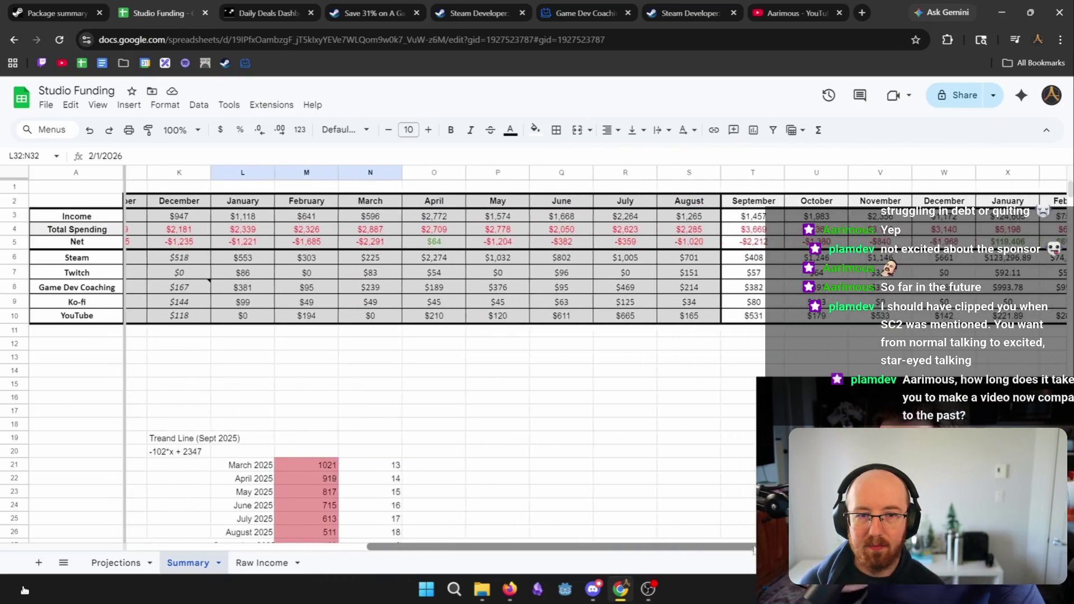
scroll(704, 470, "left", 1)
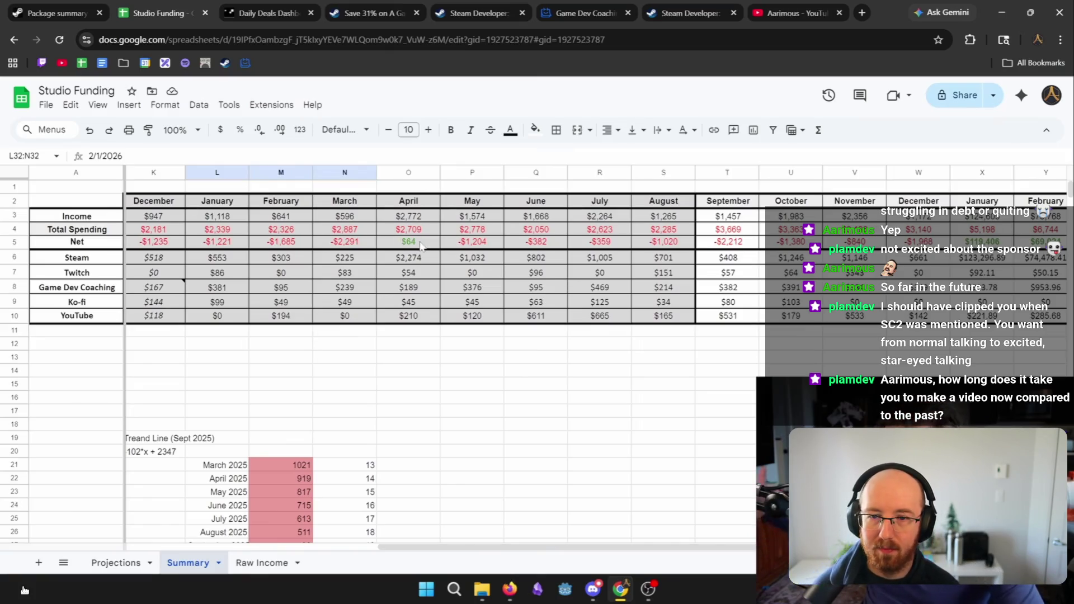
scroll(535, 487, "down", 3)
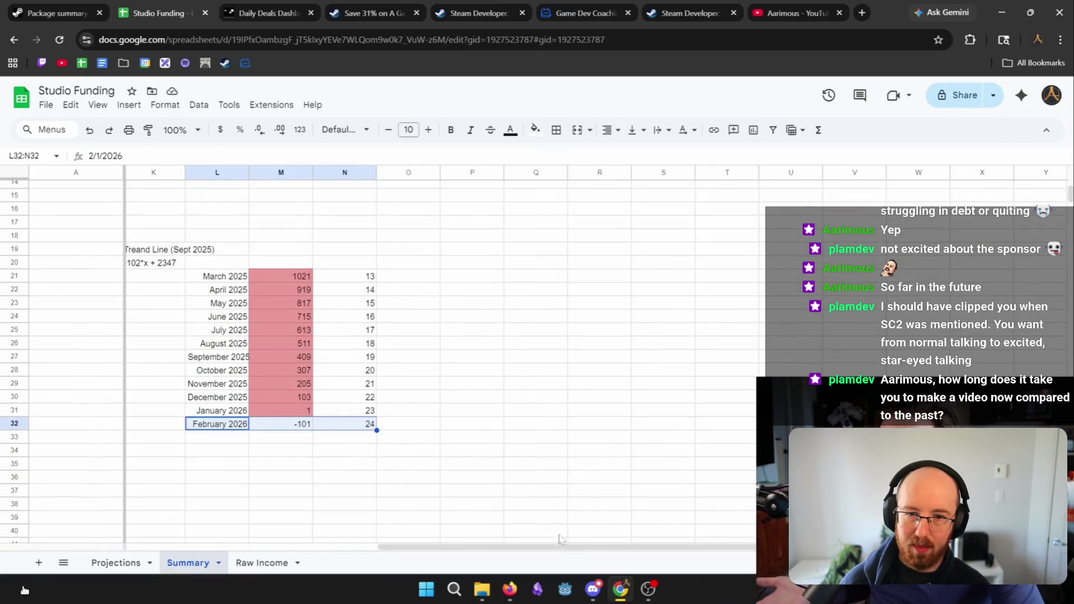
scroll(734, 448, "left", 6)
left_click(733, 441)
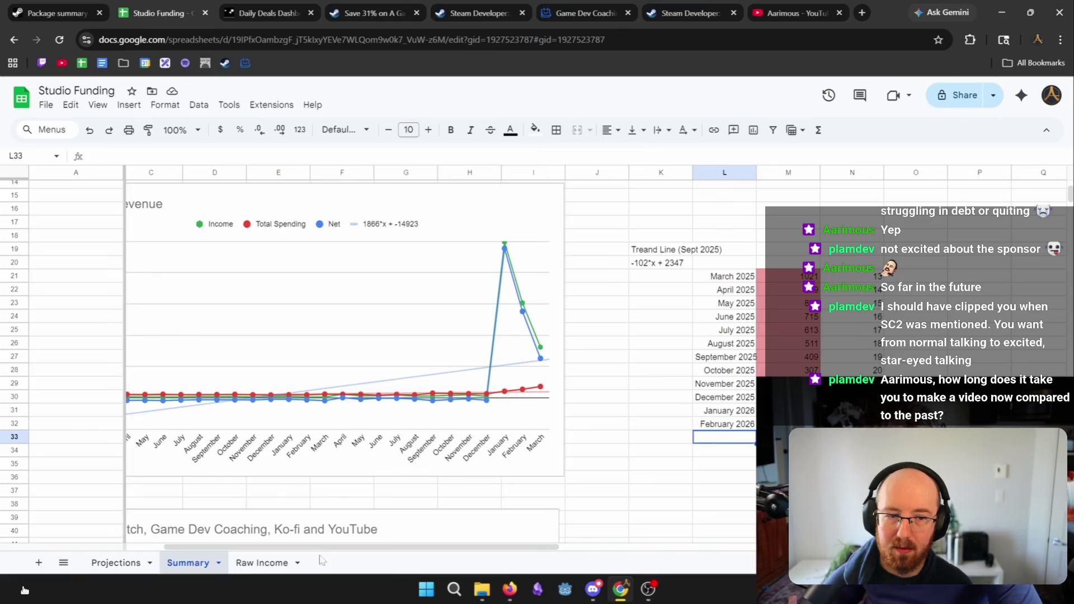
left_click(263, 563)
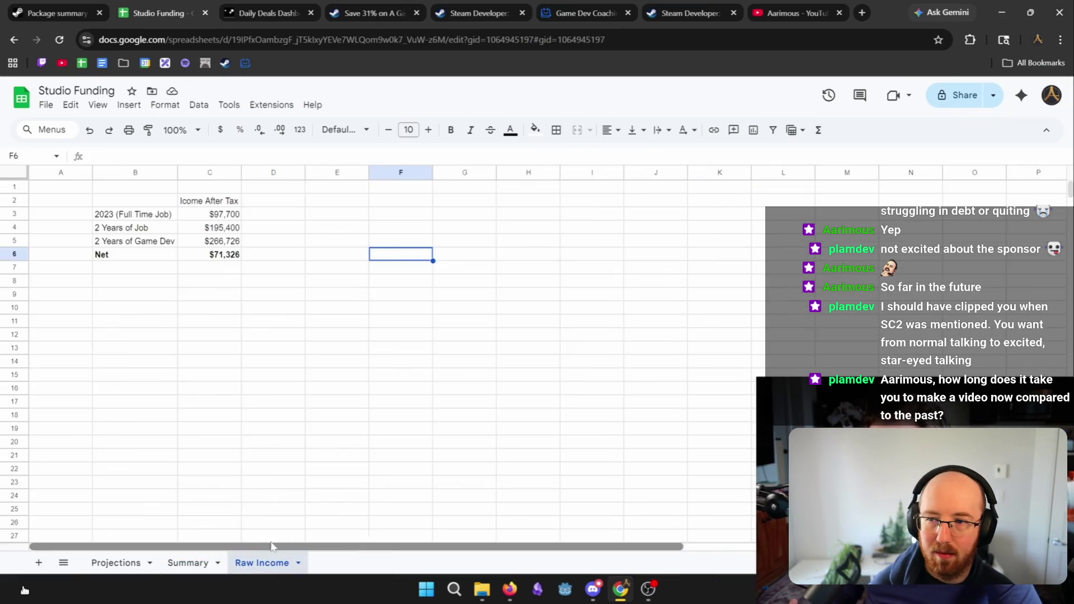
Check the 2023 job income, 2 Years of Job and 2 Years of Game Dev figures, then return to Summary
left_click(170, 217)
left_click(235, 220)
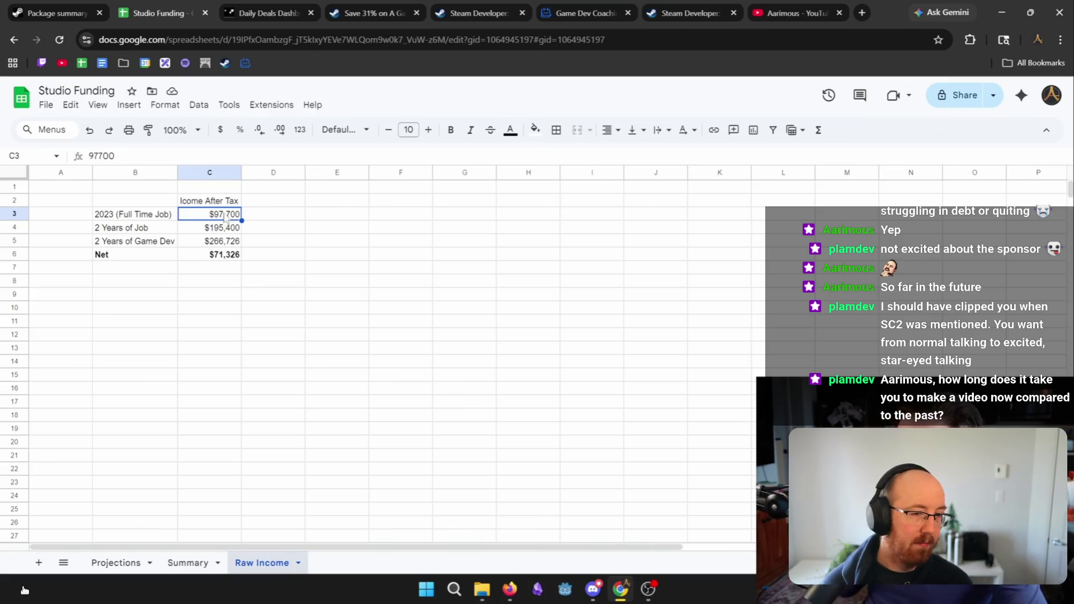
left_click(235, 228)
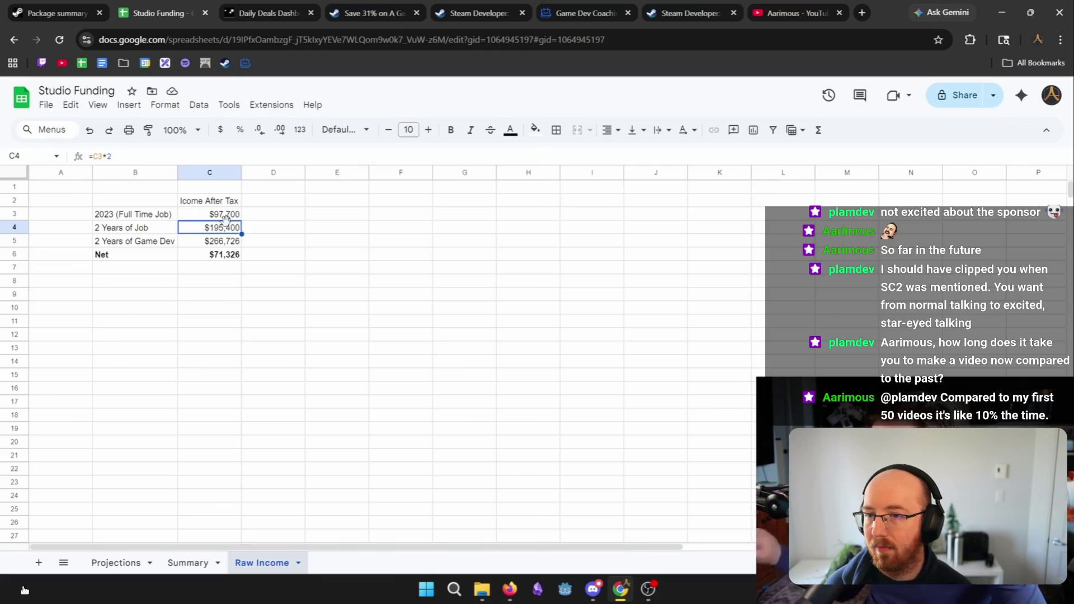
left_click_drag(135, 227, 224, 227)
left_click(234, 228)
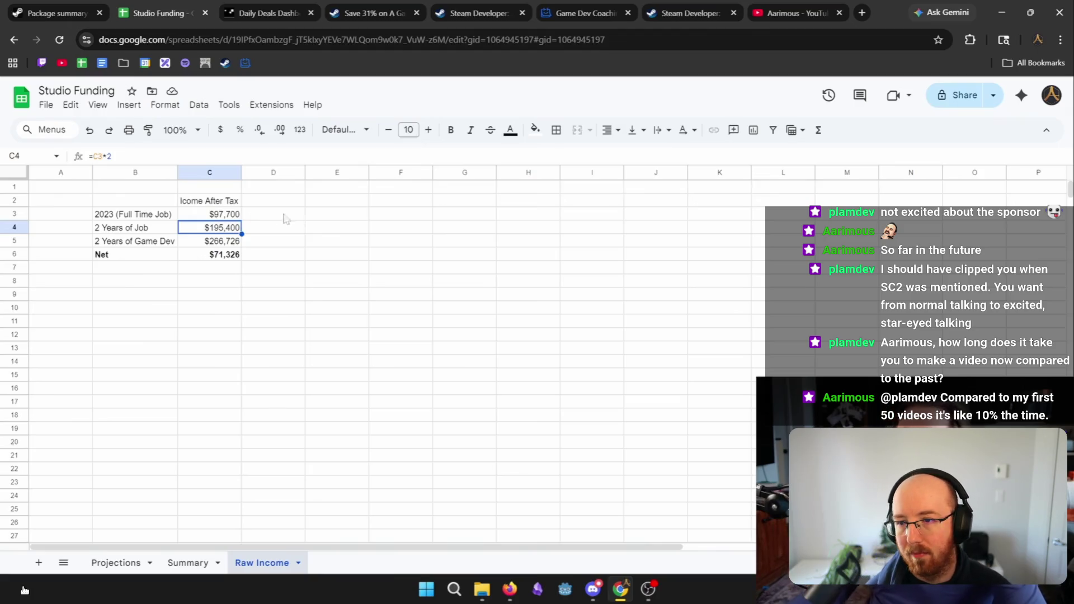
left_click(316, 227)
left_click(165, 244)
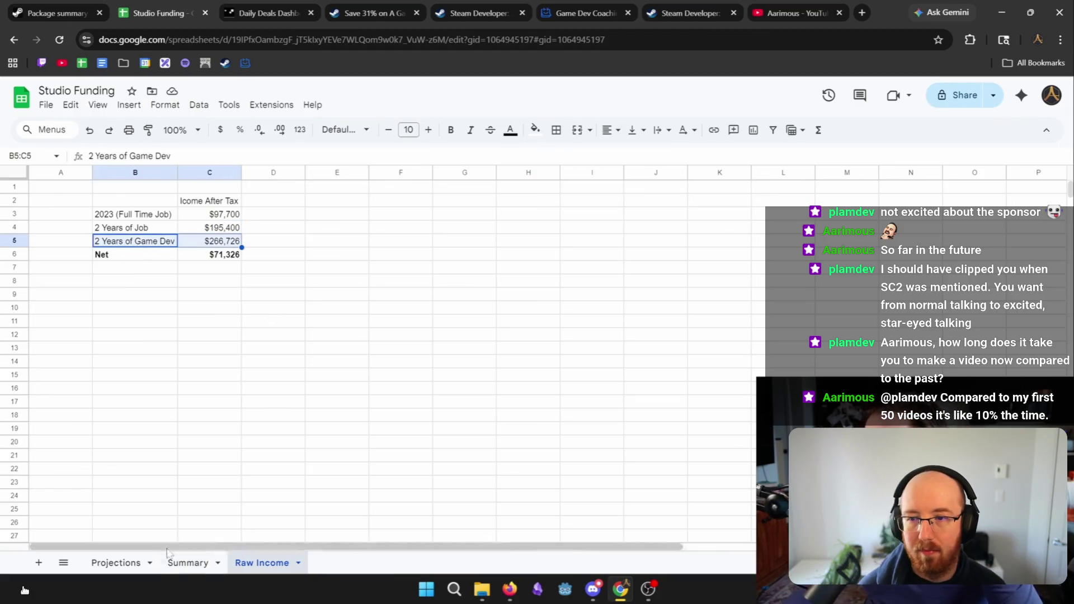
left_click(188, 562)
left_click_drag(451, 546, 740, 547)
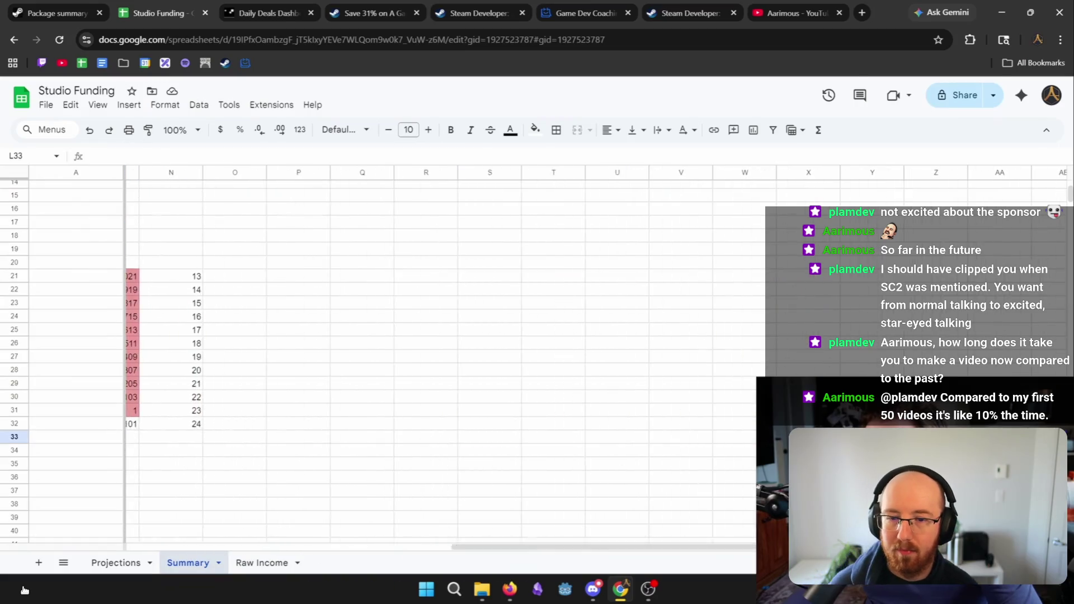
Check the Summary sheet's total income formula and highlight Net for January through March
scroll(739, 554, "up", 5)
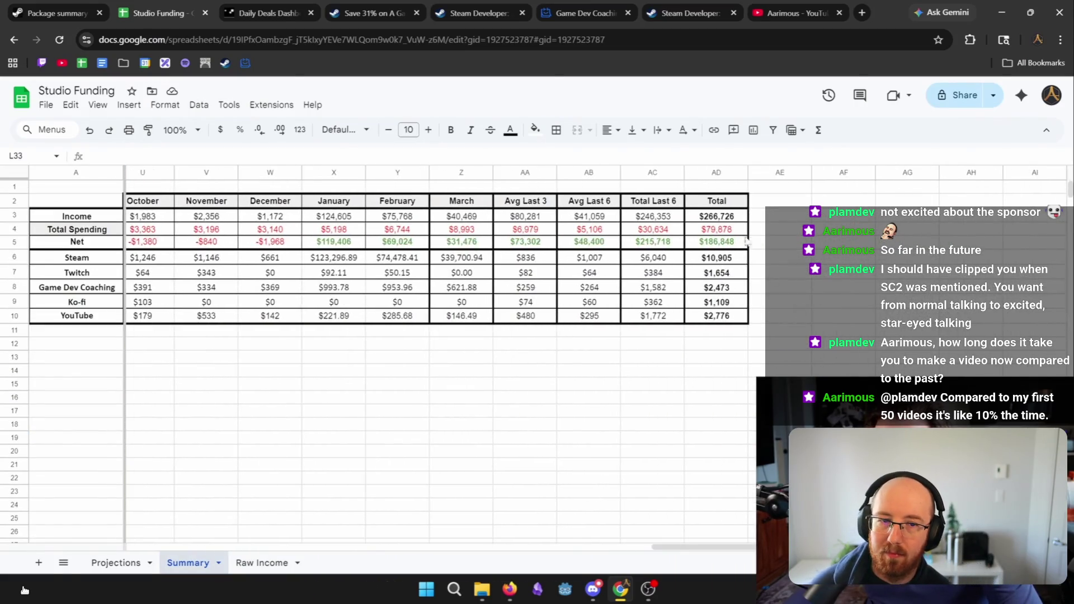
left_click(729, 218)
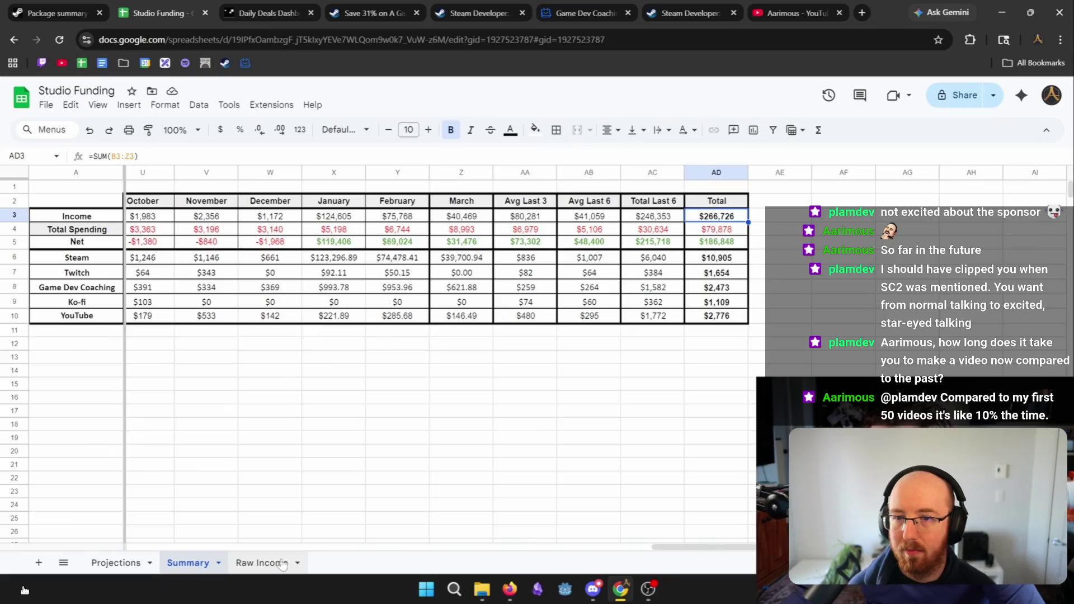
left_click_drag(351, 244, 465, 250)
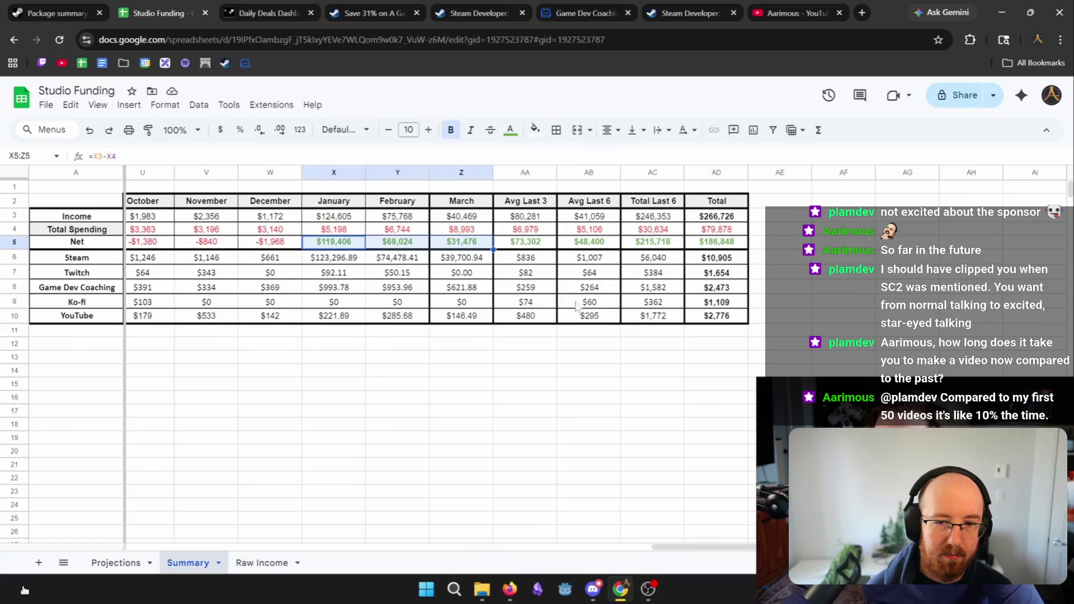
Back on Raw Income, inspect the $71,326 Net difference formula and pause the video
left_click(255, 562)
left_click(239, 253)
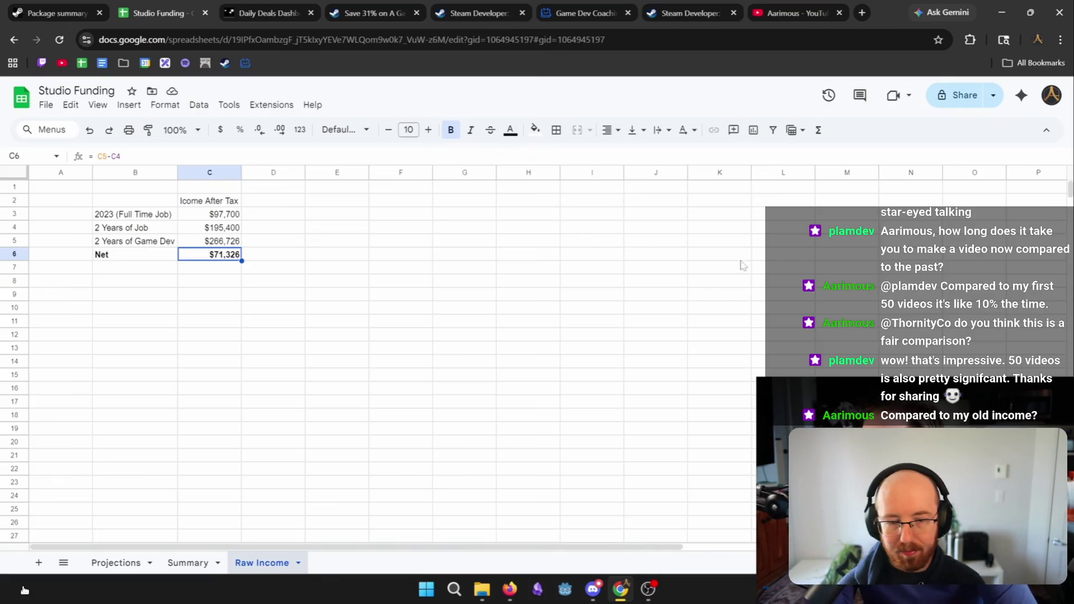
left_click(23, 586)
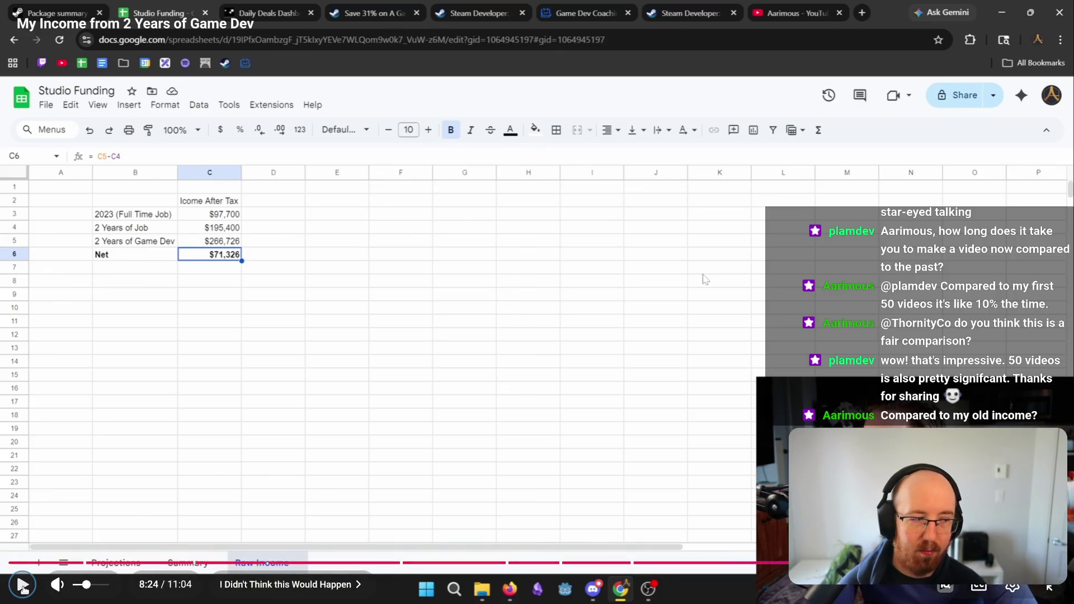
Resume the video and let it run past Steamworks' Daily Deals Dashboard to the creator on camera
left_click(23, 586)
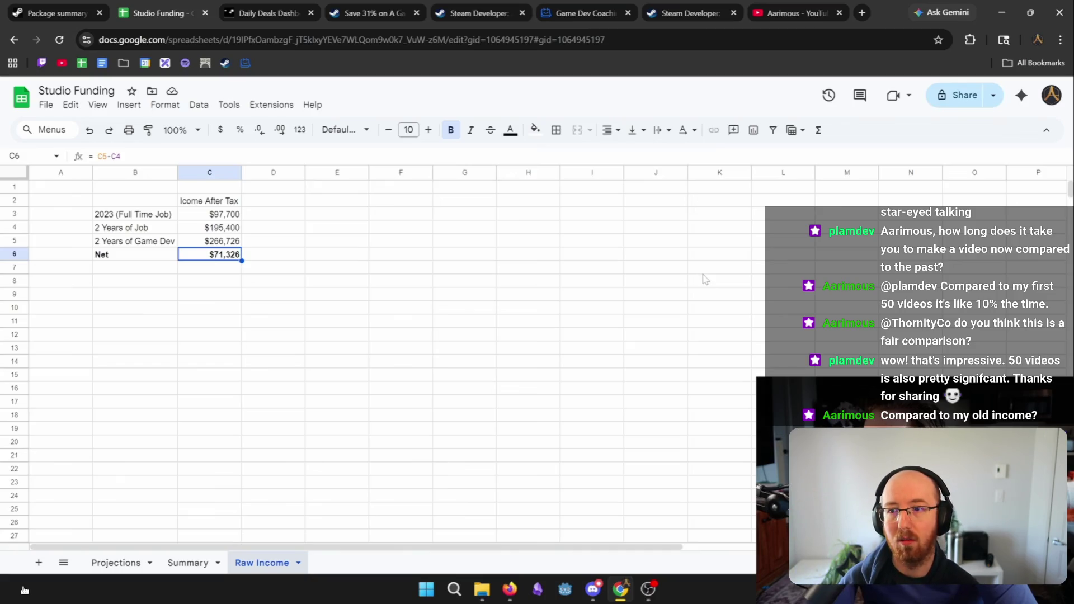
left_click(25, 590)
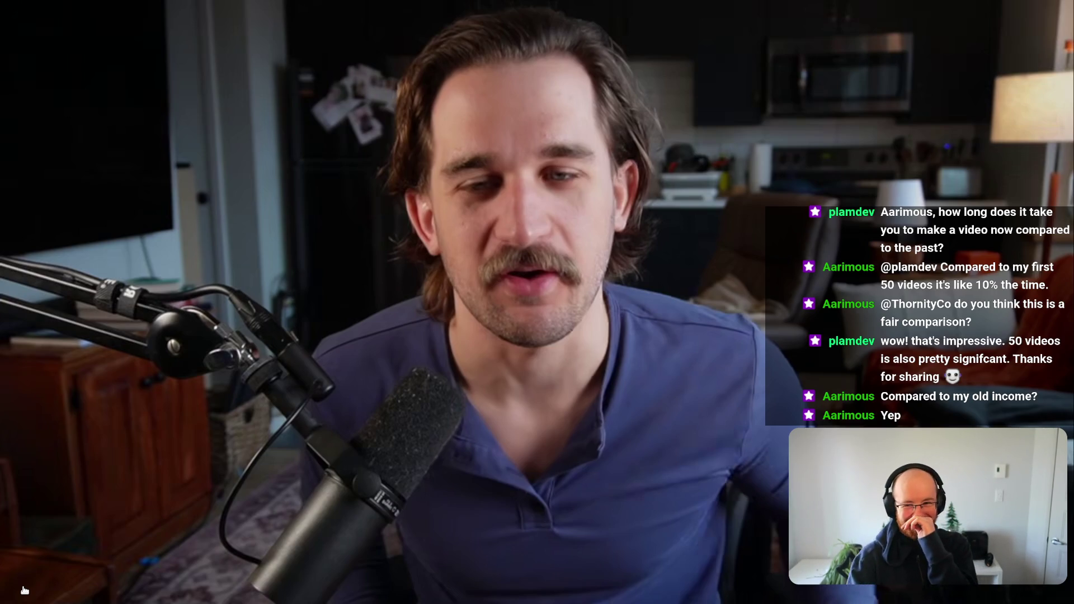
Play the creator's on-camera talk, then pause it at 9:34 of 11:04
left_click(25, 590)
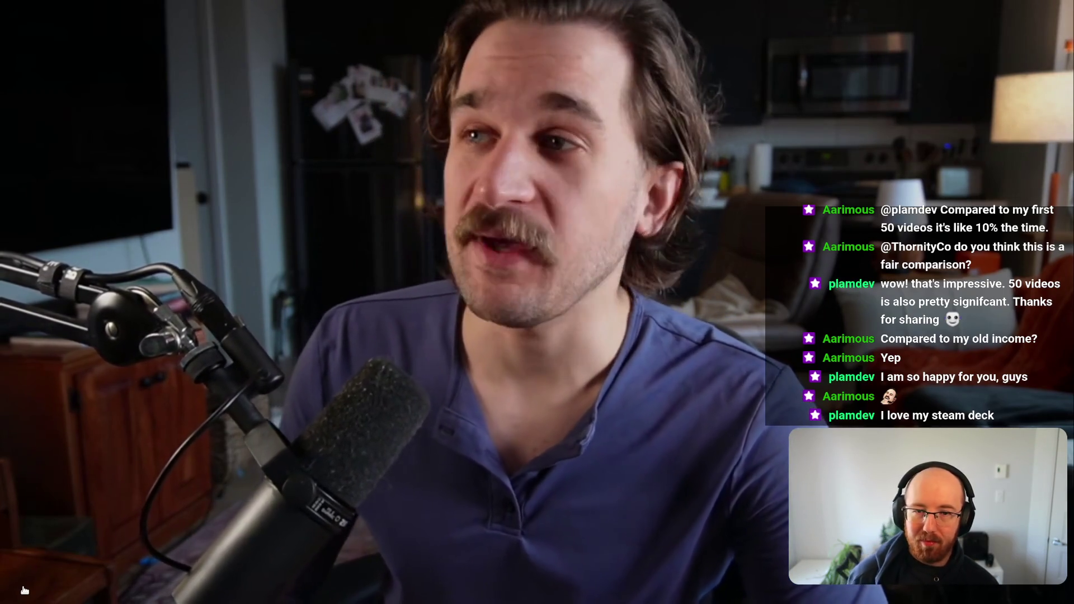
left_click(23, 587)
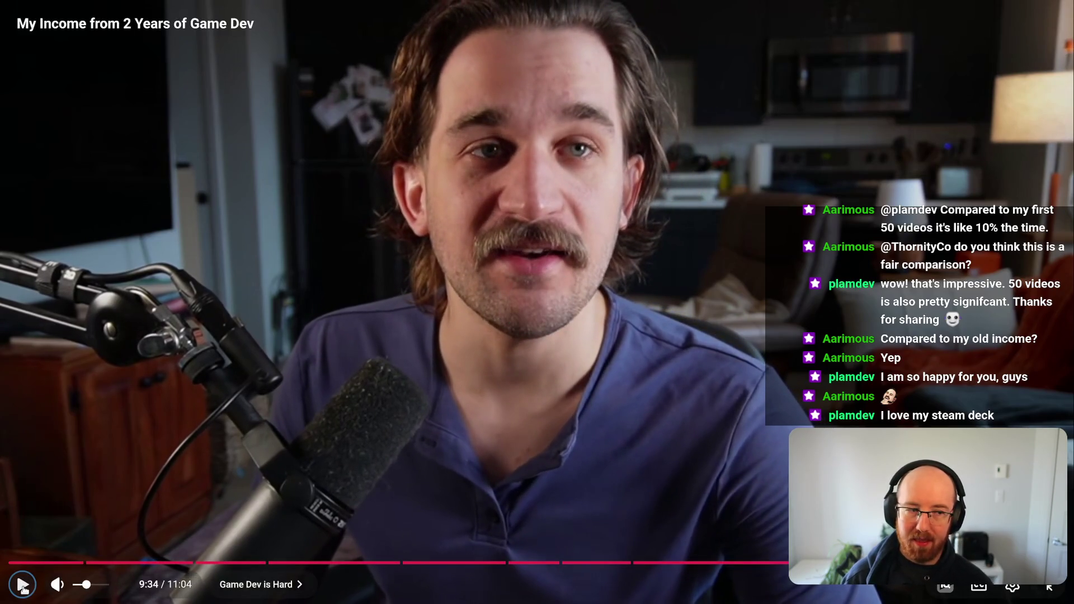
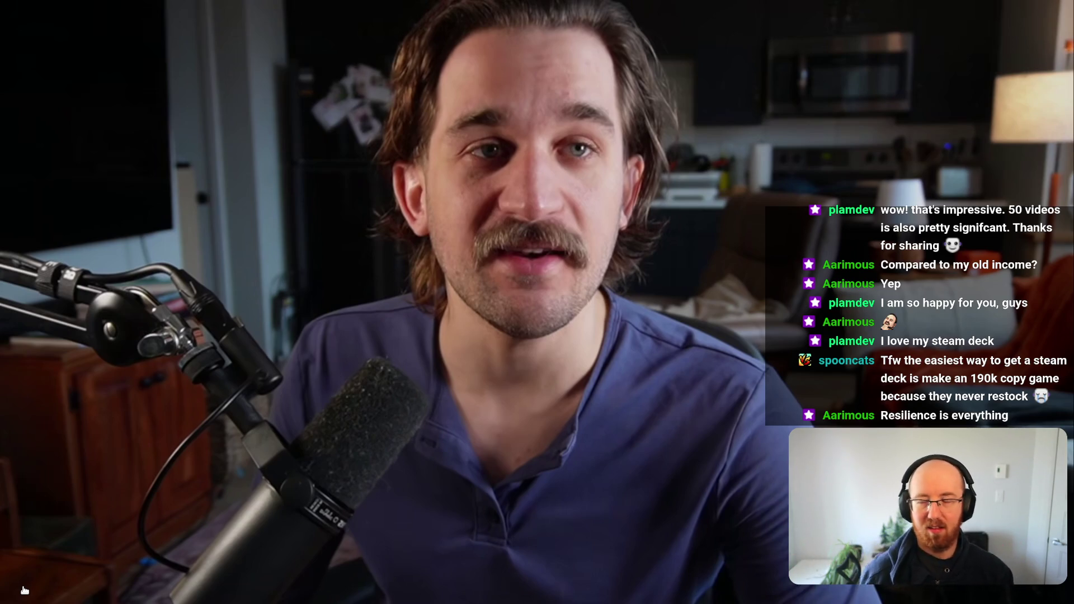
Resume the full-screen income video and watch it through to the TidyCal coaching booking page
left_click(25, 590)
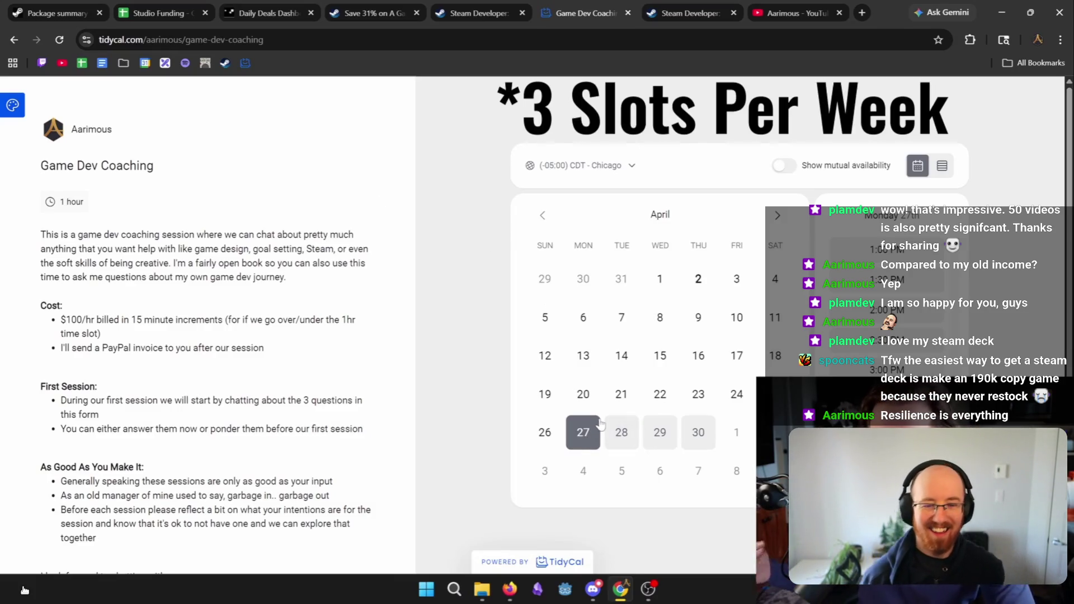
Pause the video on the coaching calendar, then resume it until the host is back on camera
left_click(22, 585)
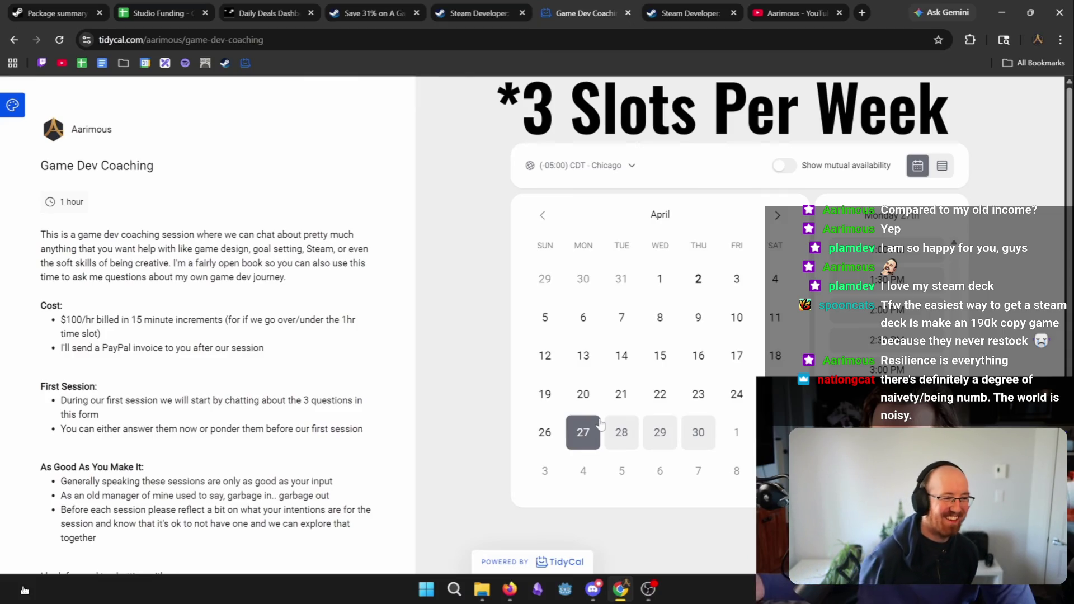
left_click(24, 590)
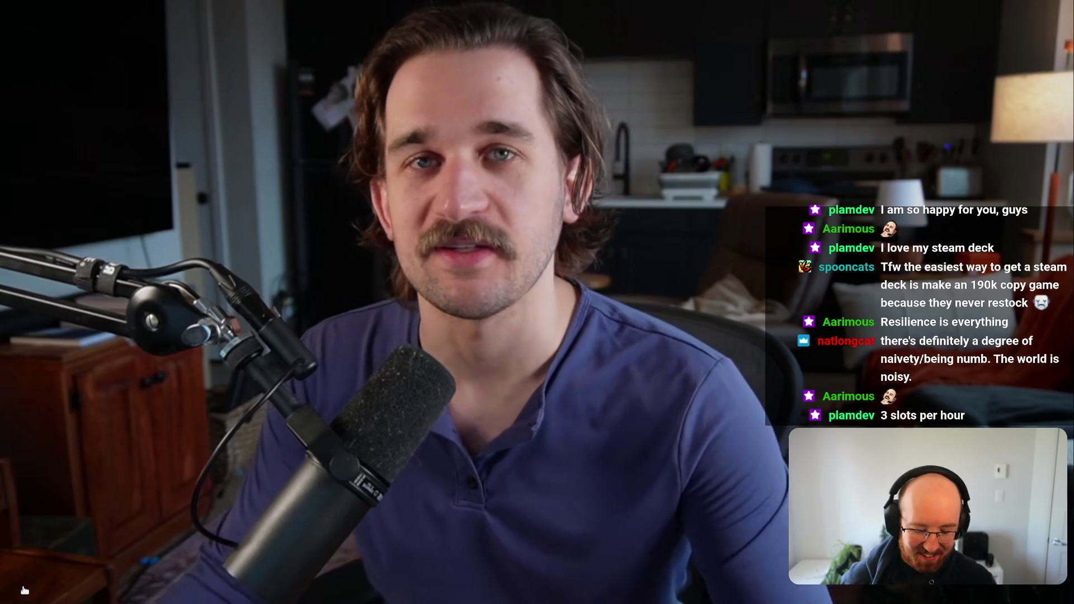
Briefly pause and resume the video, exit full screen, and close the YouTube tab with Ctrl+W
left_click(25, 590)
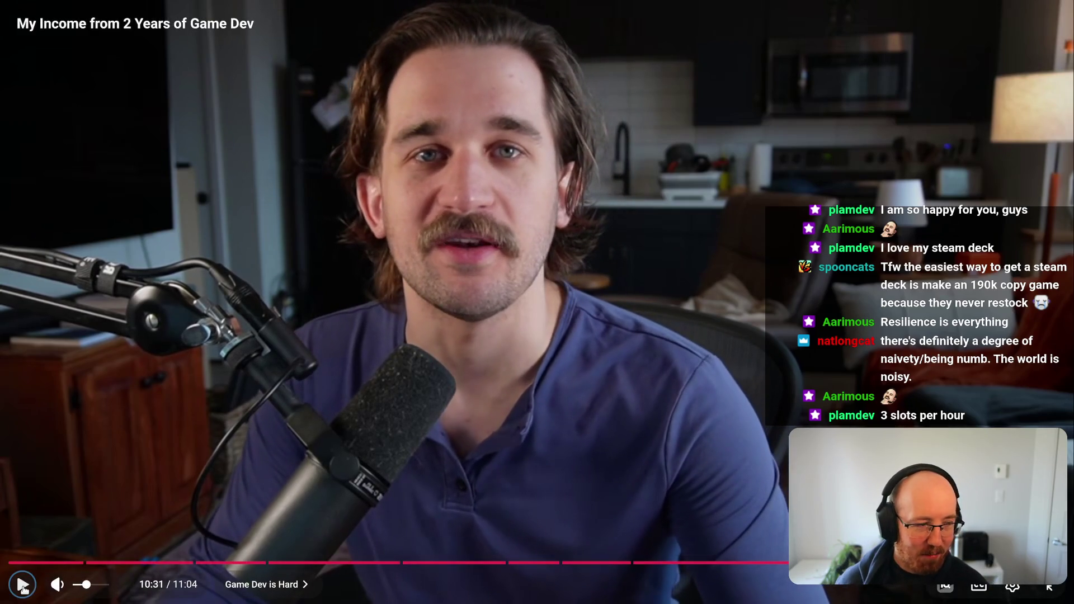
left_click(25, 590)
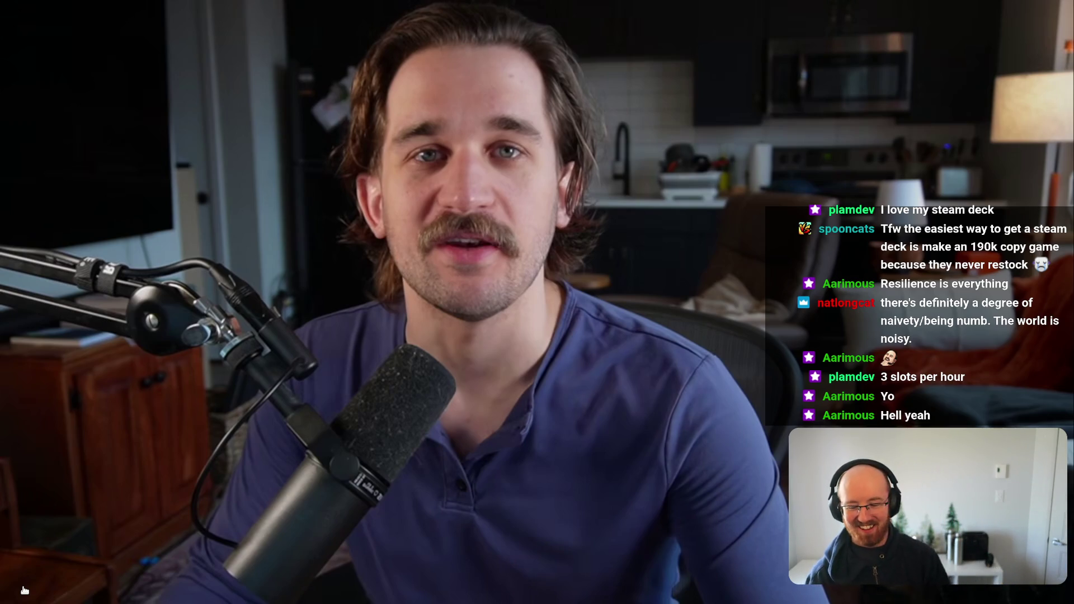
key("Escape")
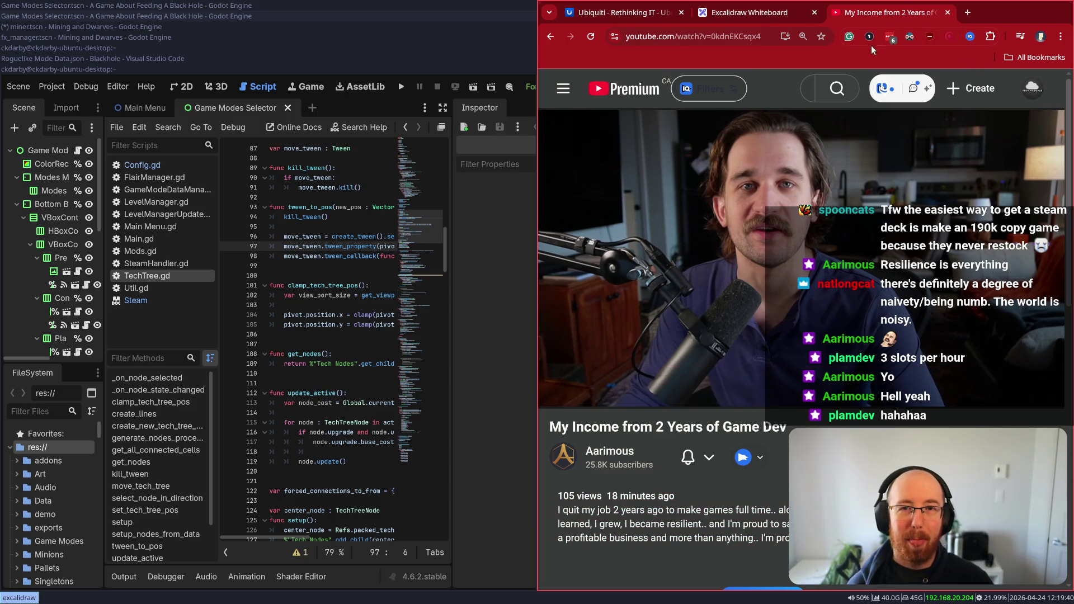
key("ctrl+w")
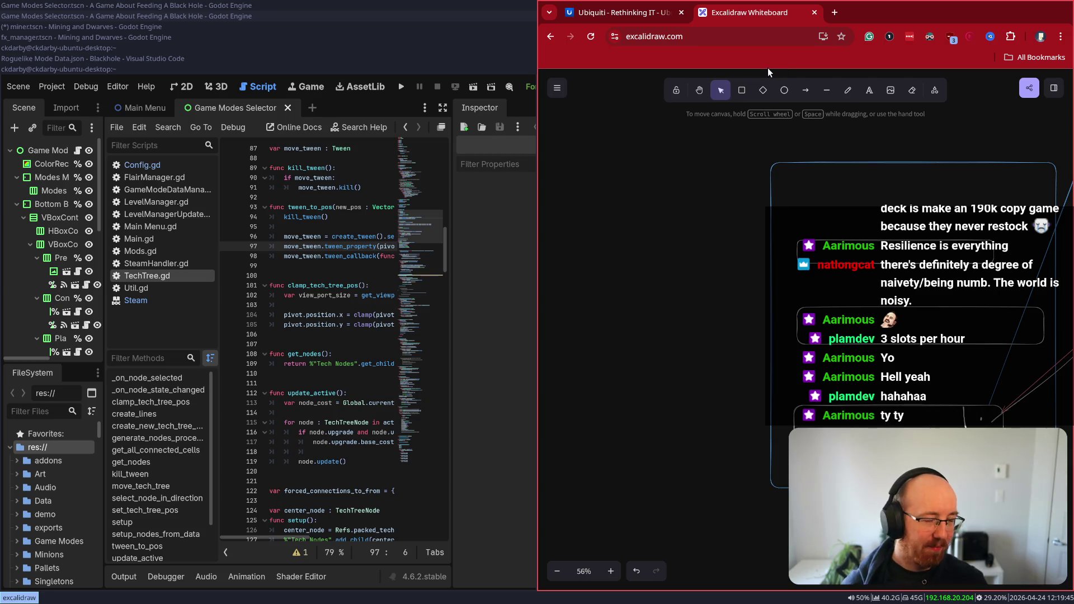